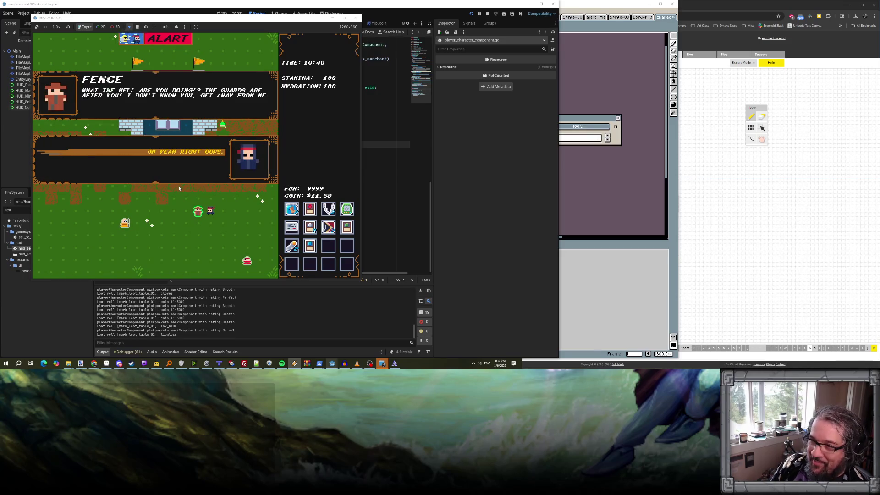
Walk the player over to the Fence and talk through the conversation.
key(Down)
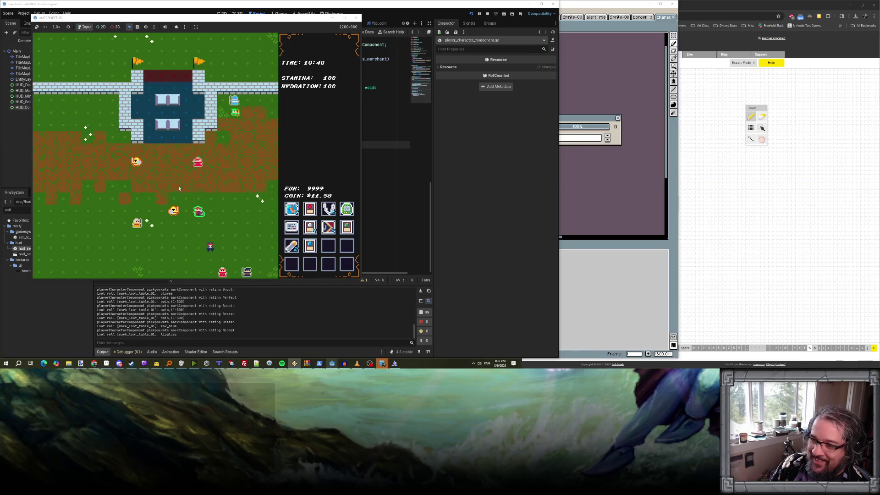
key(Up)
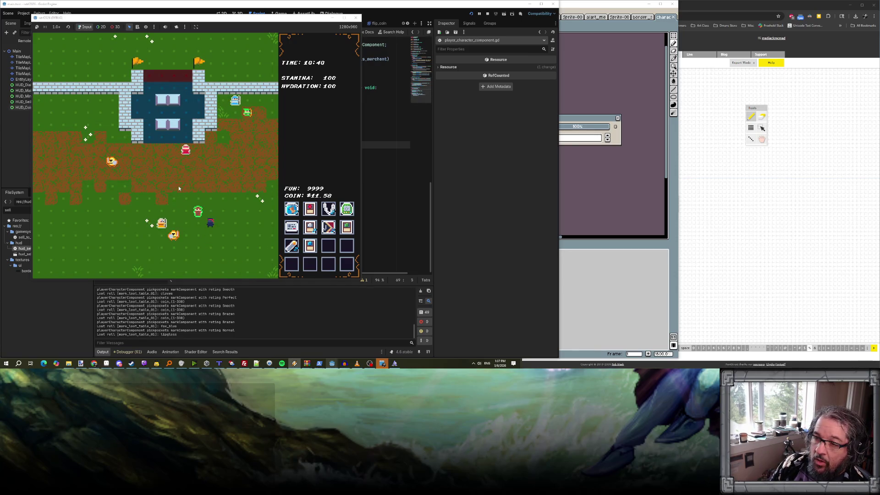
key(e)
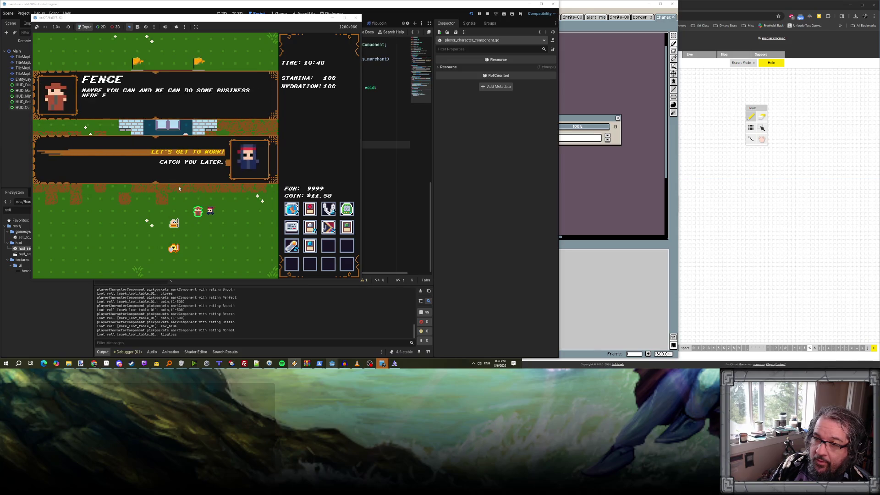
key(Right)
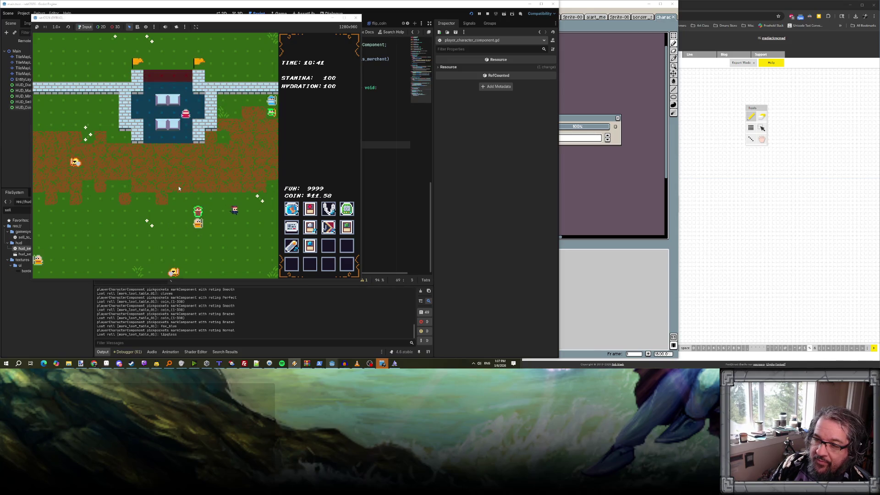
Pickpocket the nearby guard until the alert appears, then stop the running game.
key(Up)
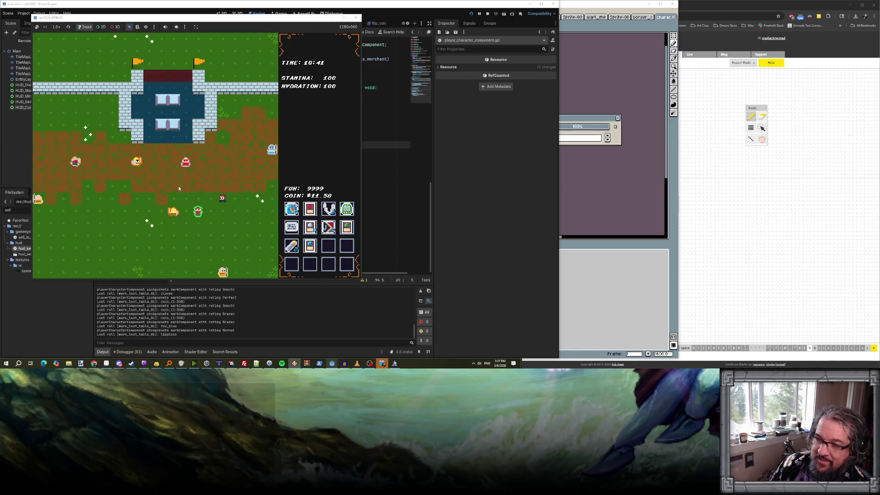
key(e)
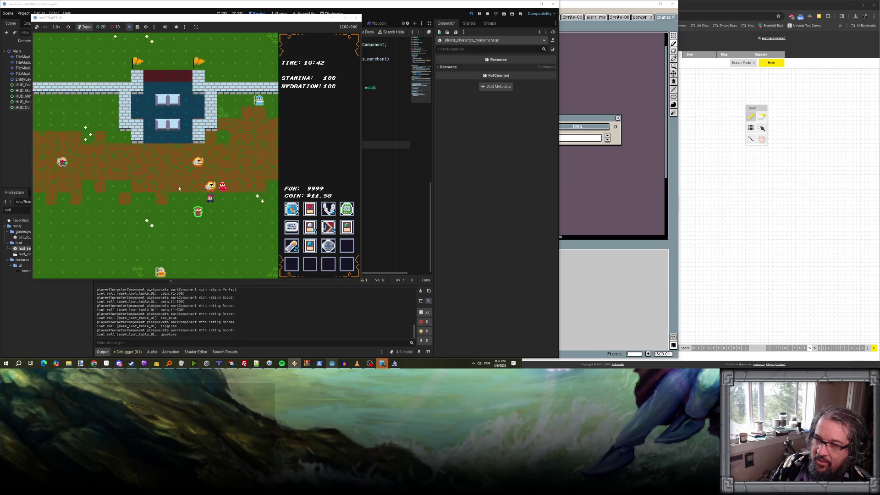
key(Down)
key(Down)
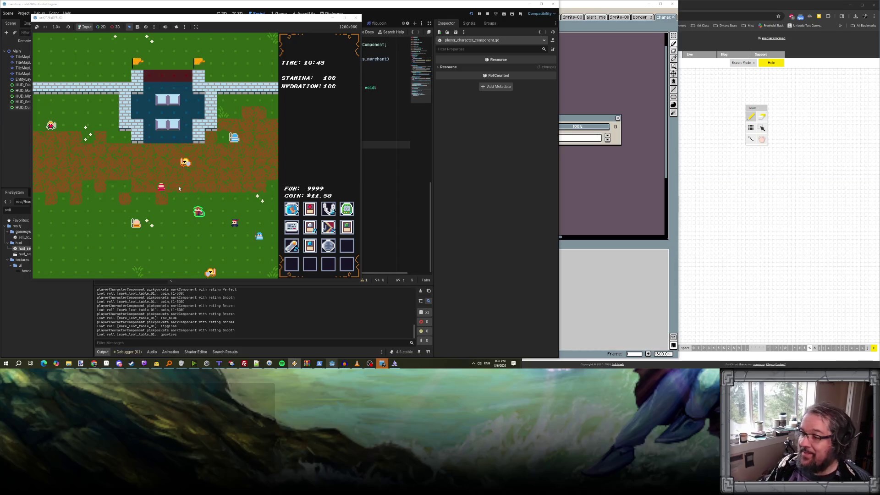
click(488, 13)
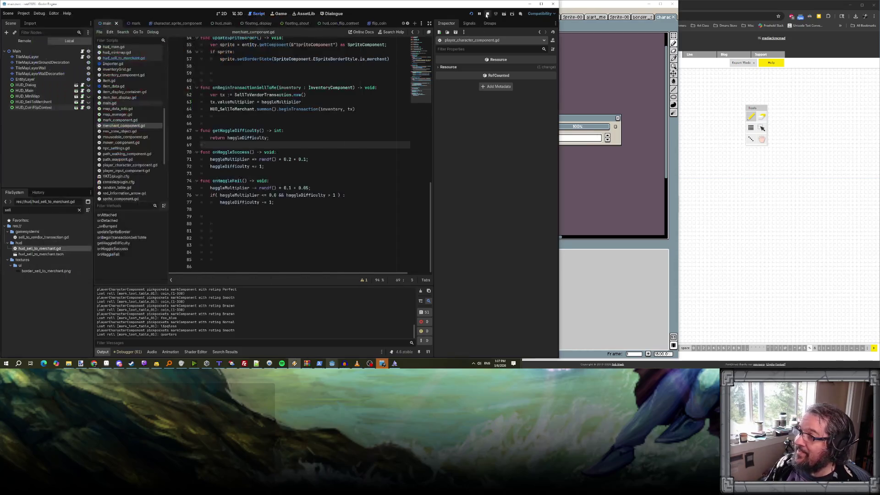
In fence_dialog, replace end_guard_alert on line 24 with the close result from line 16 and save.
click(333, 14)
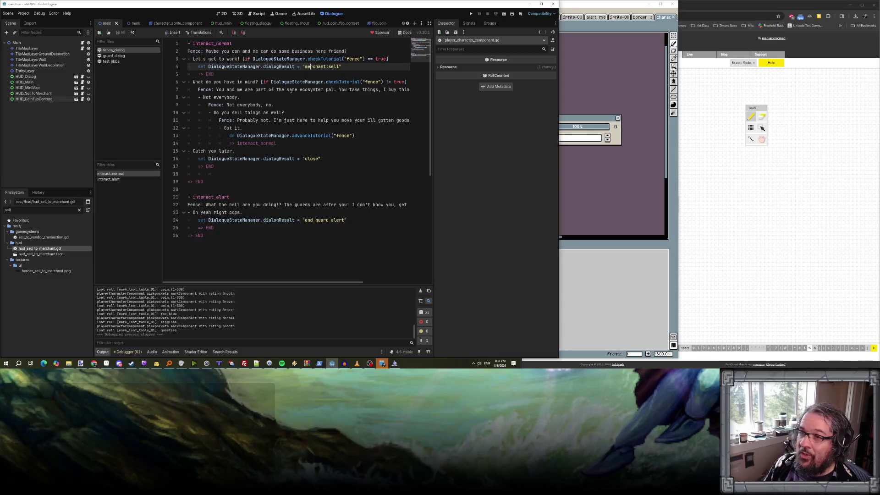
scroll(322, 218, down, 2)
scroll(282, 182, up, 2)
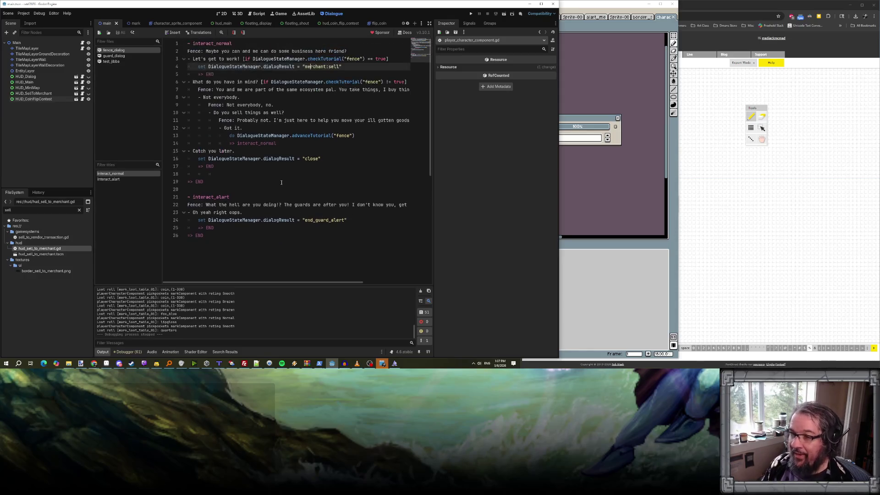
double_click(319, 219)
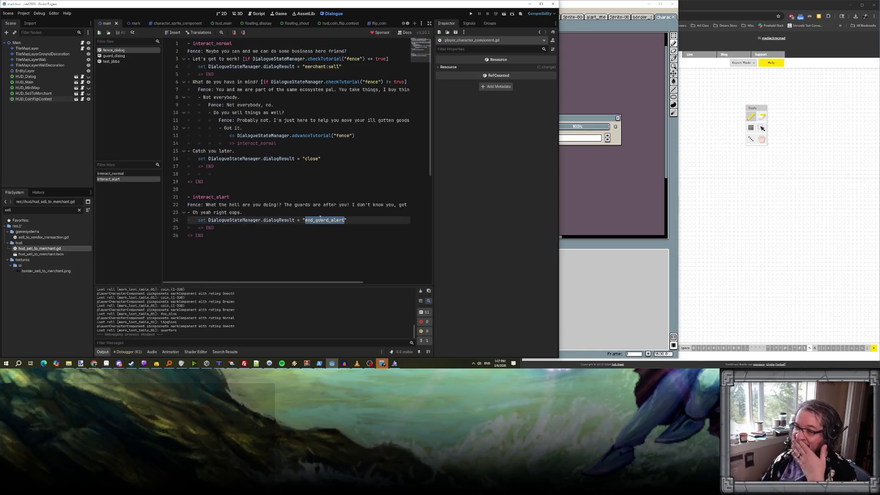
double_click(312, 159)
key(ctrl+c)
double_click(318, 220)
key(ctrl+v)
key(ctrl+s)
Save the fence dialogue again and switch to the hud_sell_to_merchant scene.
click(322, 221)
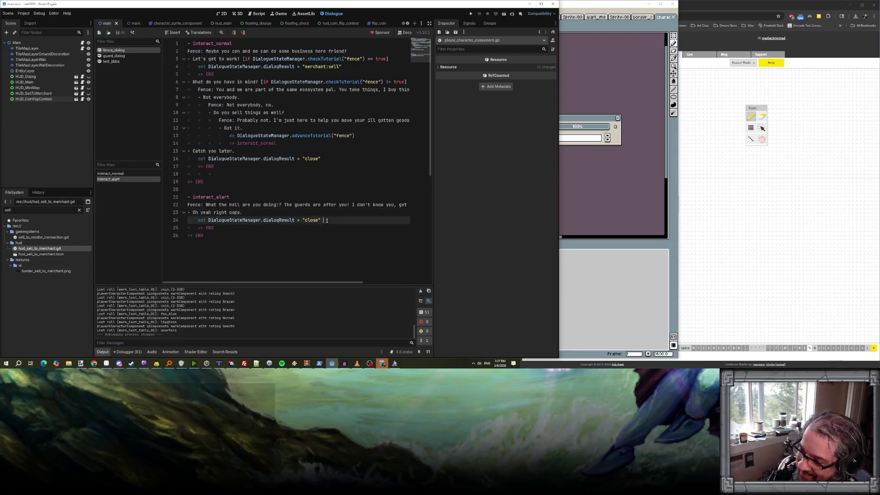
click(321, 175)
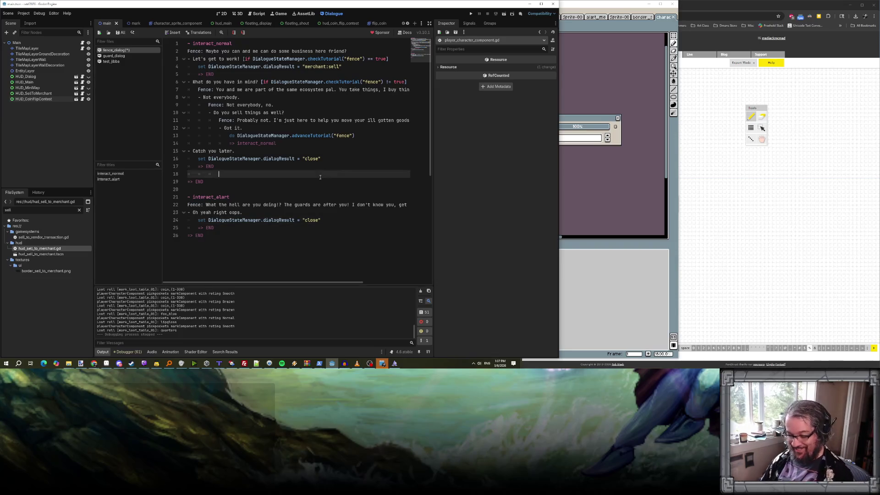
key(ctrl+s)
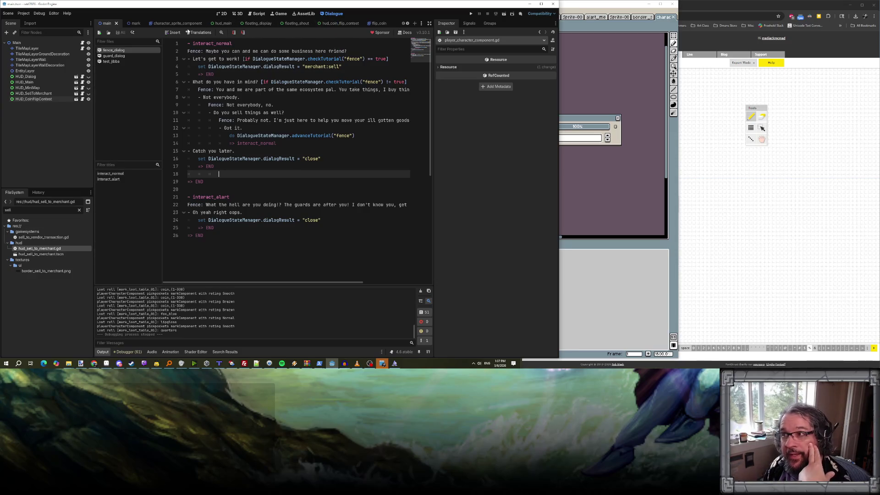
click(408, 24)
click(409, 24)
click(408, 24)
click(409, 23)
click(409, 24)
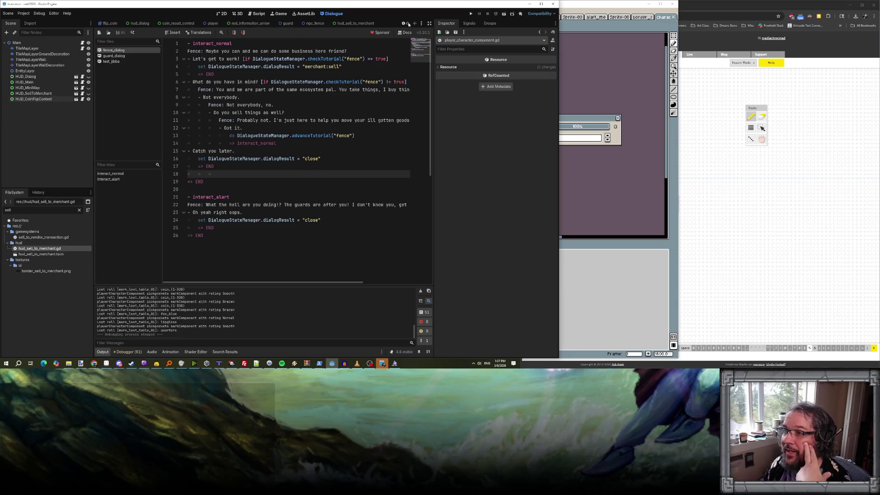
click(356, 23)
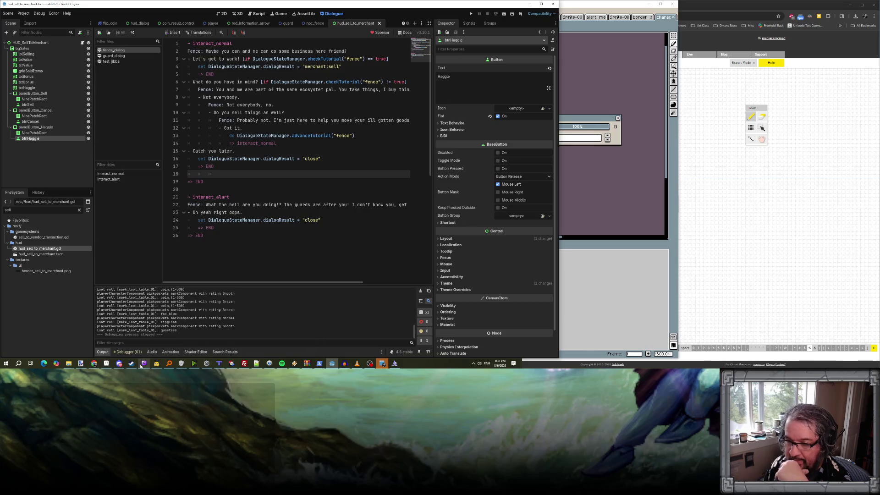
Hide the Aseprite window and bring the Godot editor back to the front.
click(332, 364)
click(332, 365)
click(331, 364)
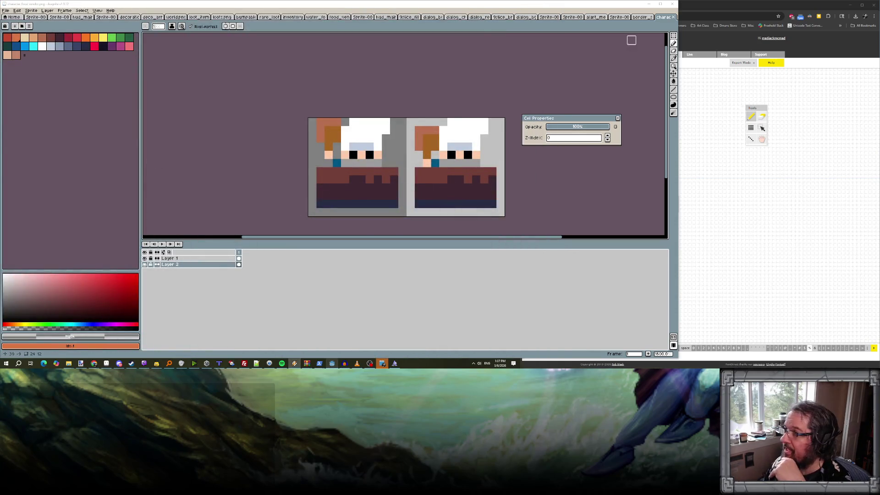
click(332, 365)
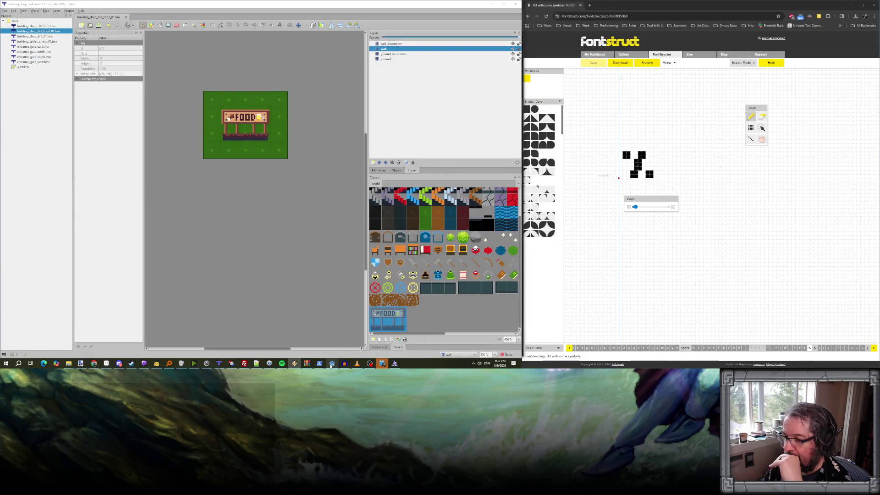
click(332, 365)
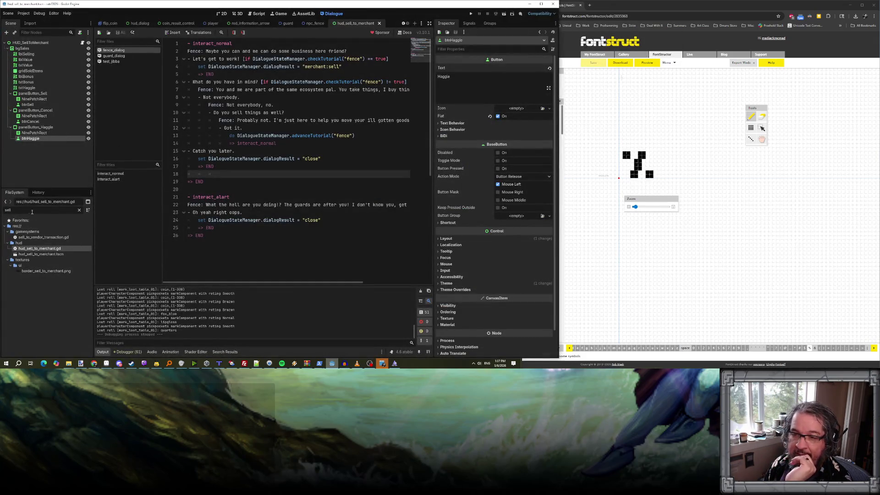
Clear the 'sell' FileSystem filter and open npc_fence.tscn from entity_prefabs.
click(78, 210)
scroll(39, 239, up, 10)
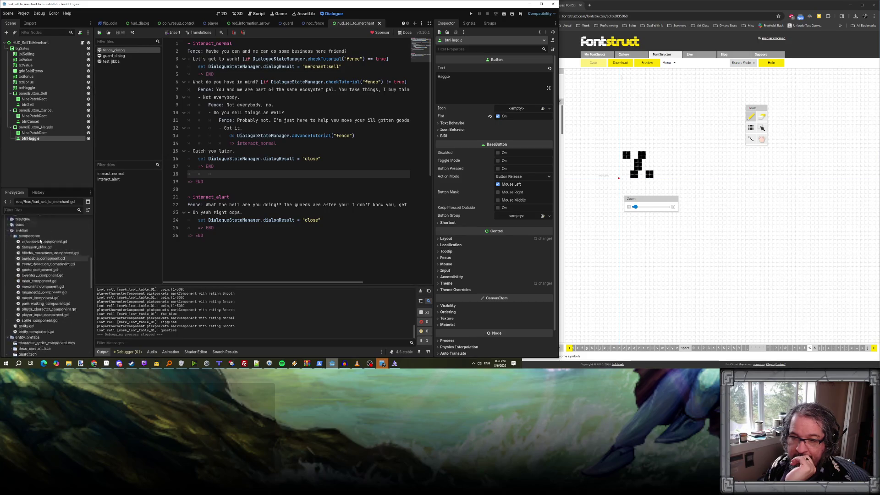
scroll(39, 248, down, 5)
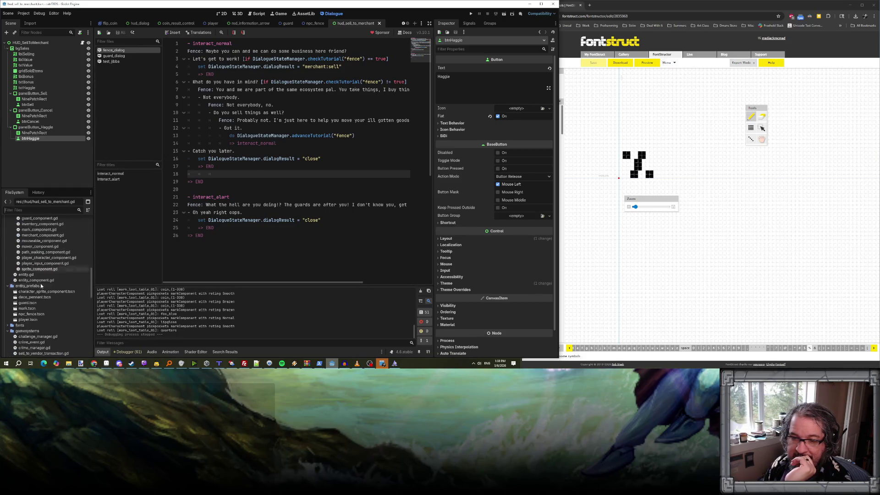
click(38, 280)
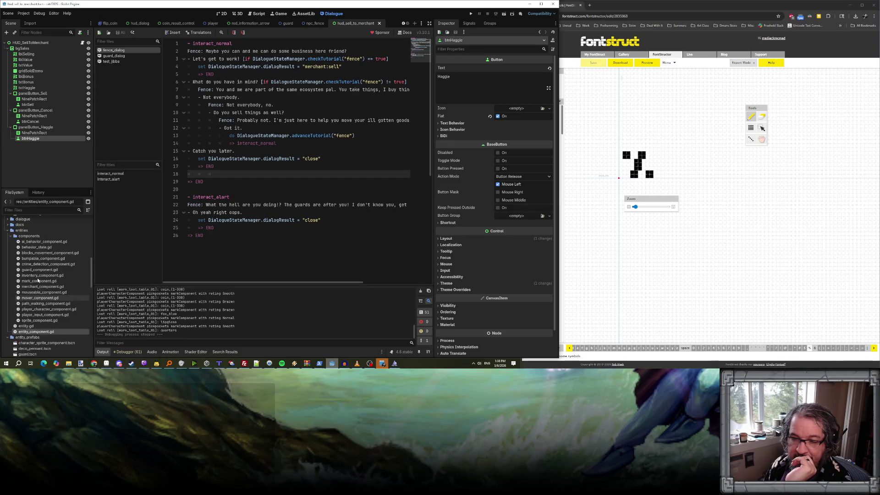
double_click(28, 315)
Duplicate npc_fence.tscn as npc_booth_vendor.tscn.
right_click(29, 315)
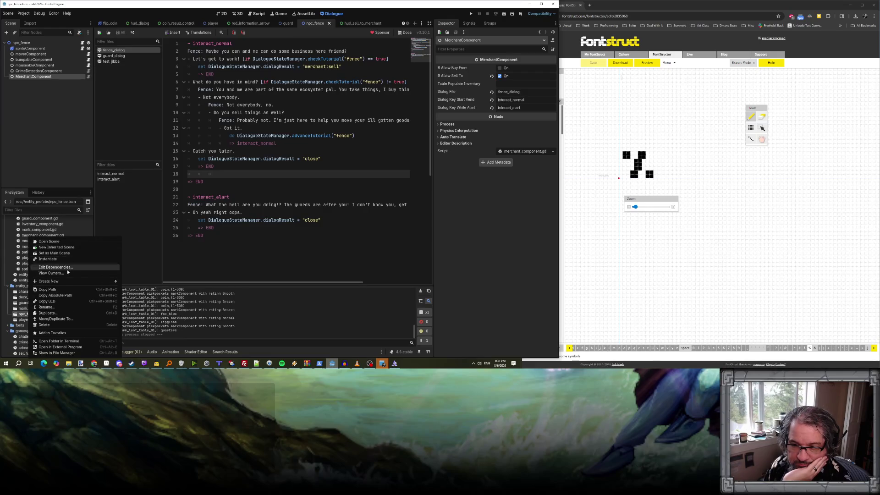
click(63, 313)
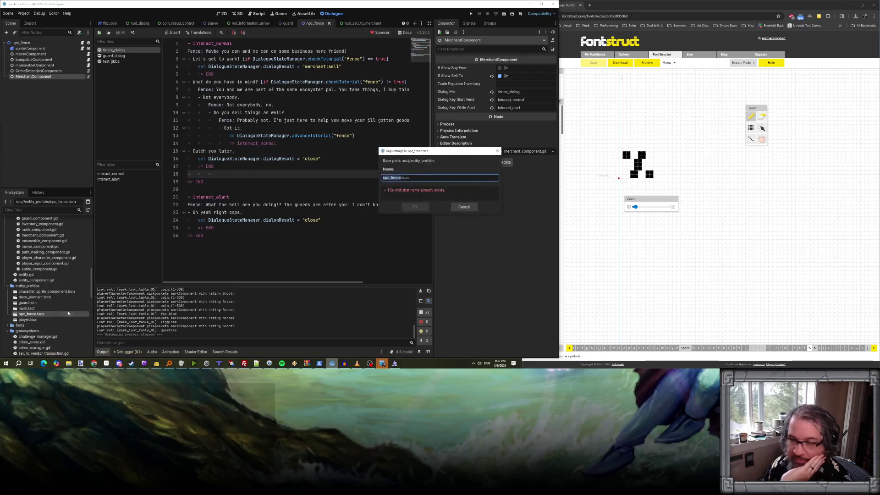
click(391, 178)
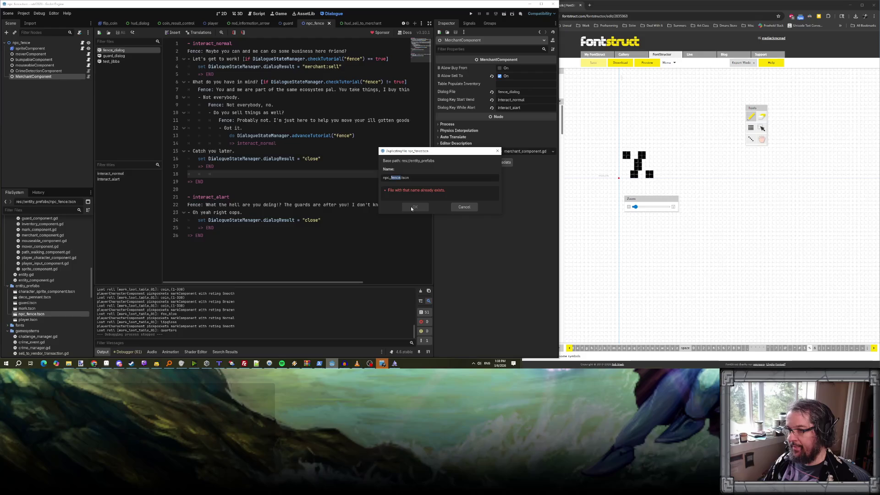
text(f)
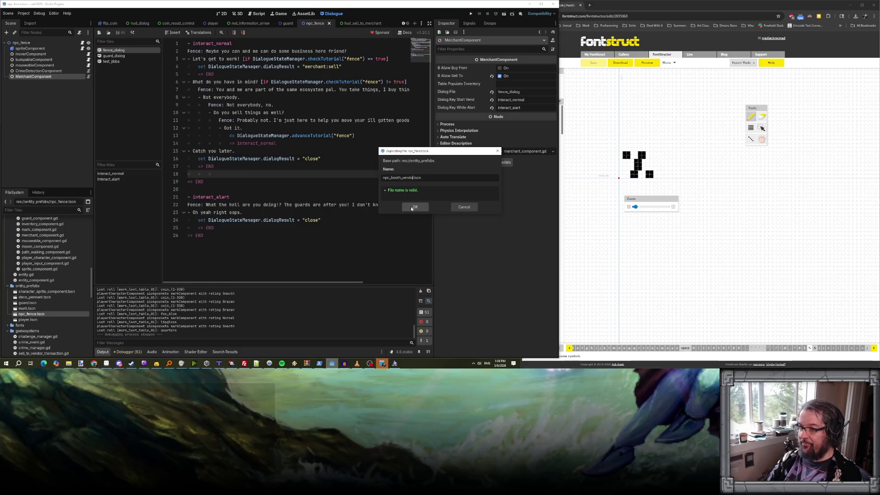
click(412, 207)
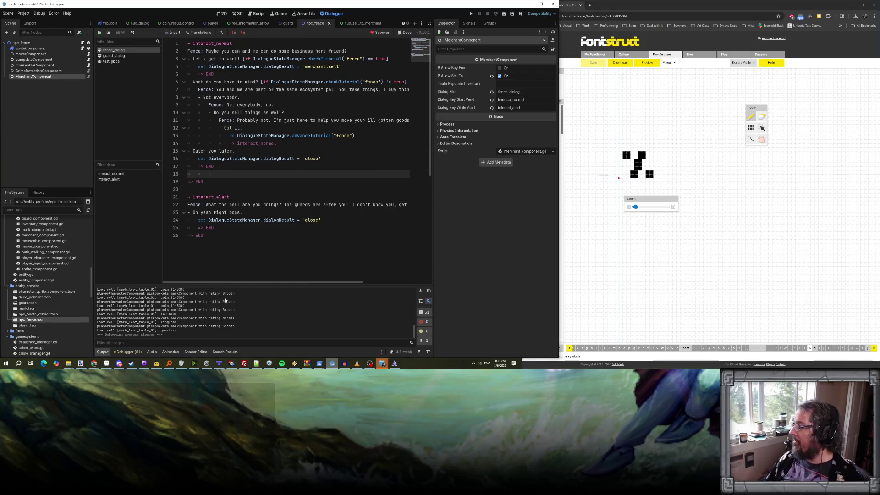
Open npc_booth_vendor.tscn and rename its root node to npc_booth_vendor.
double_click(37, 314)
click(22, 43)
click(22, 44)
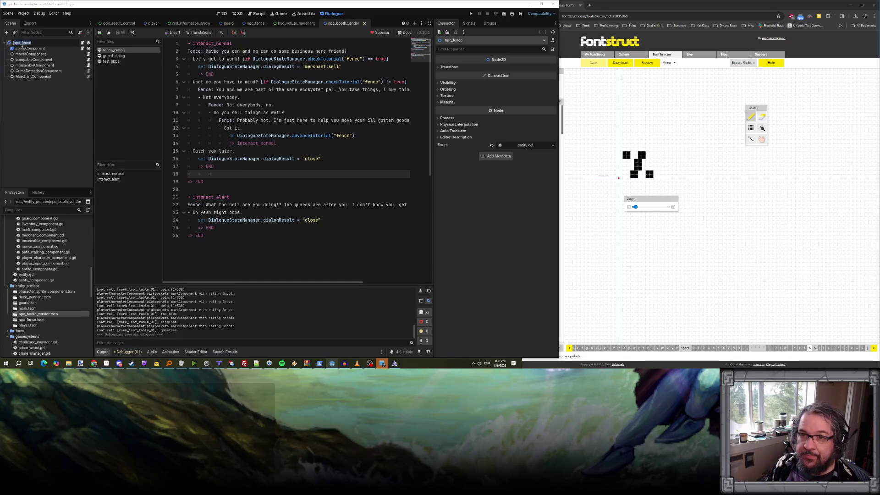
text(booth_v)
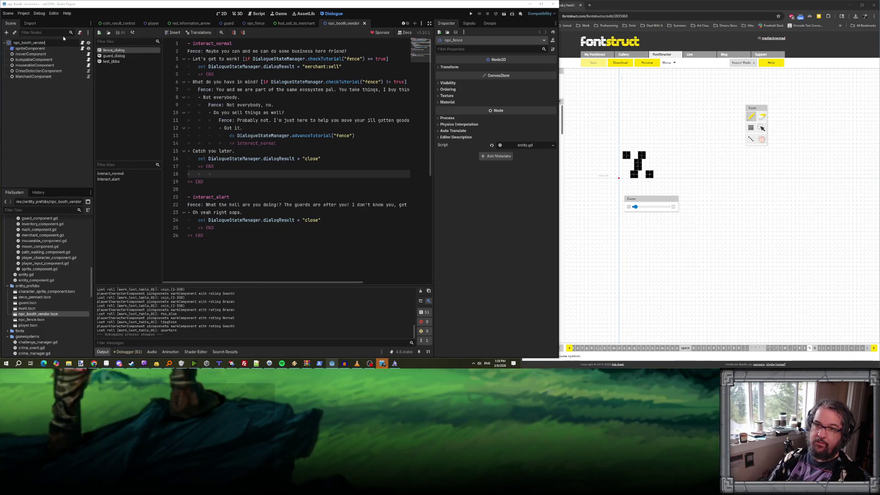
text(endor)
key(Return)
click(62, 49)
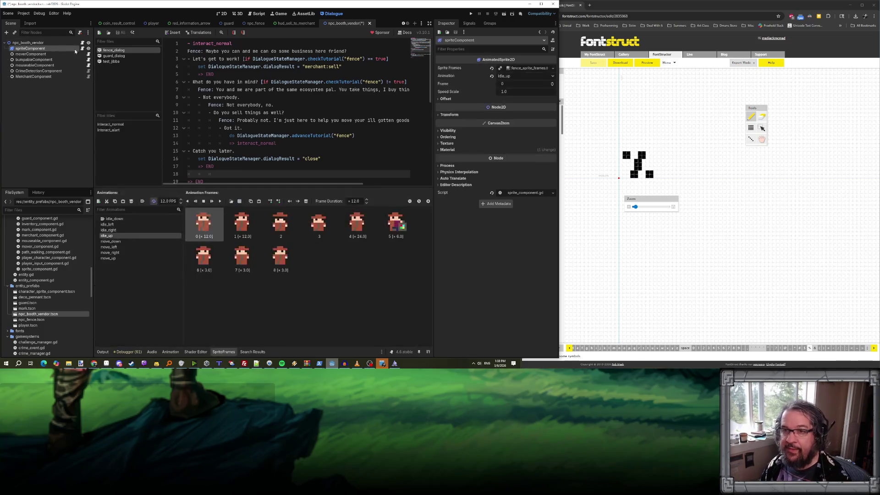
Undo the accidental deletion of idle_left so all eight animations remain.
click(120, 220)
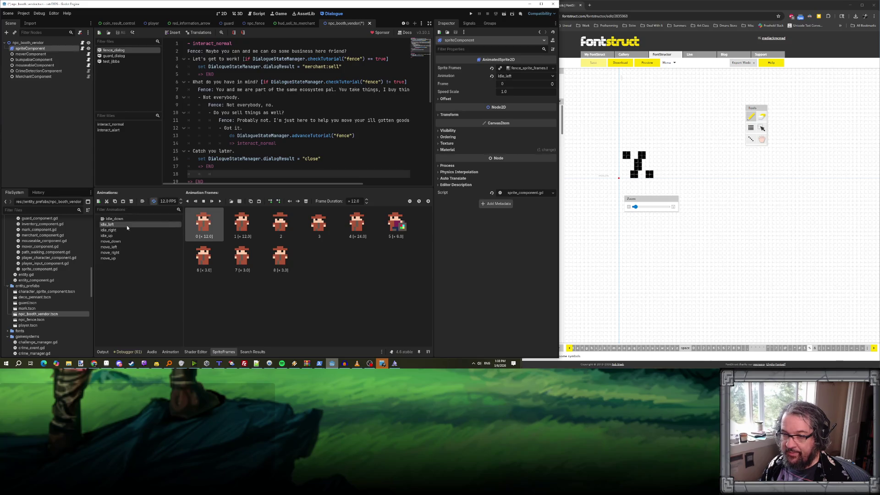
key(Delete)
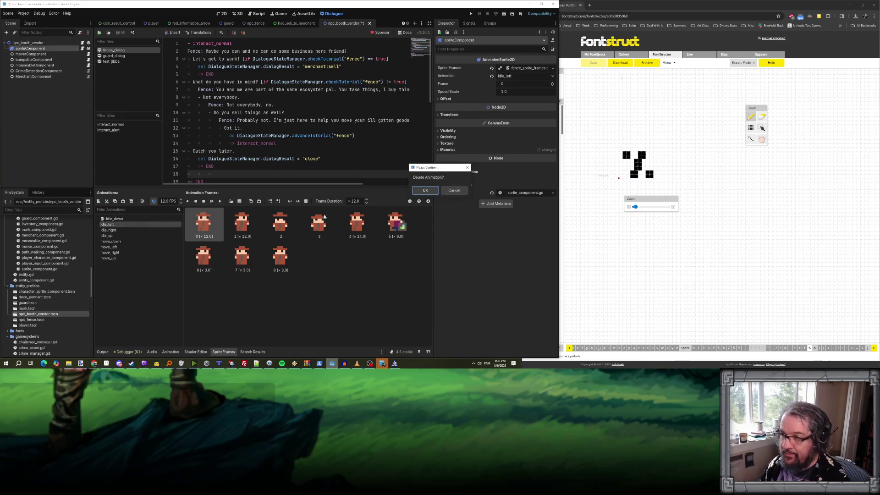
click(430, 192)
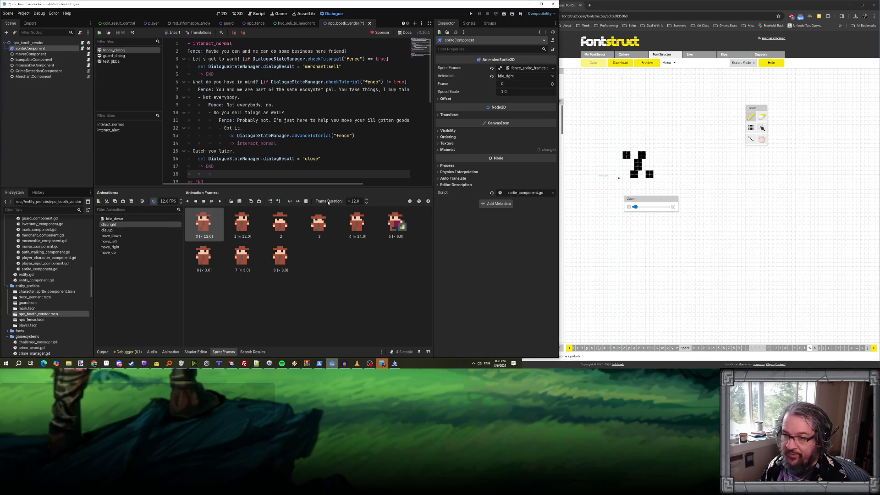
key(Delete)
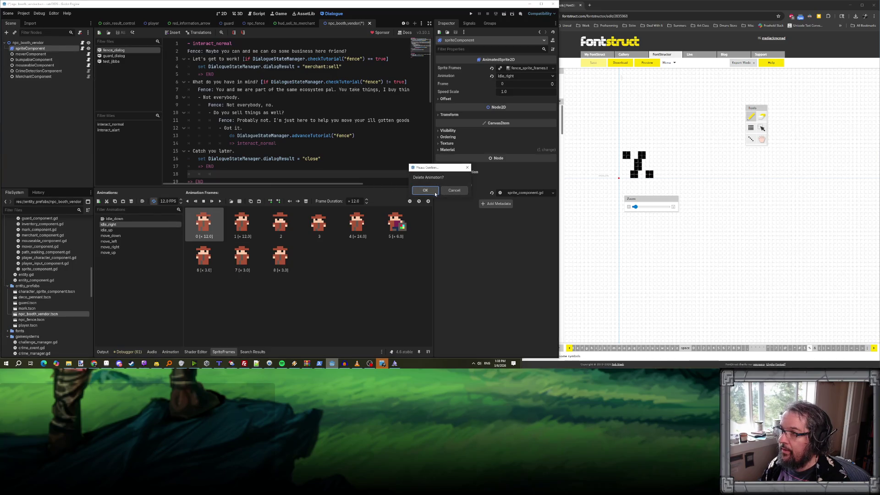
click(451, 192)
key(ctrl+z)
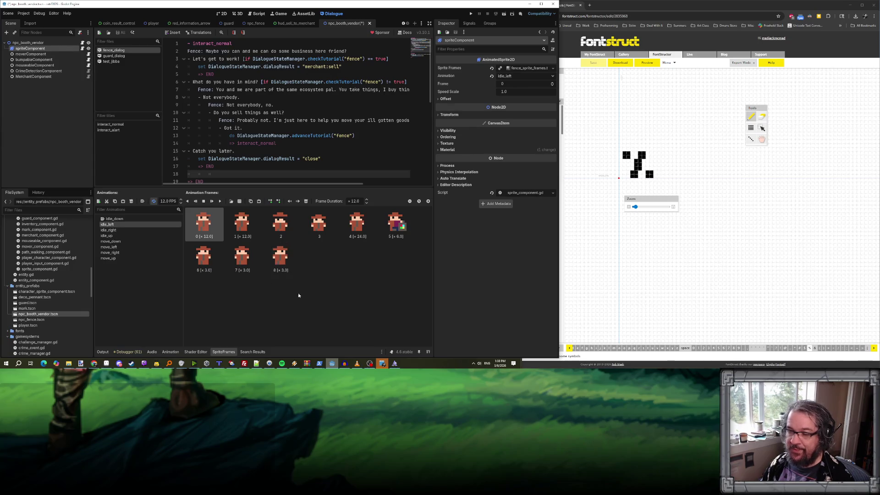
Open the options menu of the sprite's shared Sprite Frames resource.
click(109, 229)
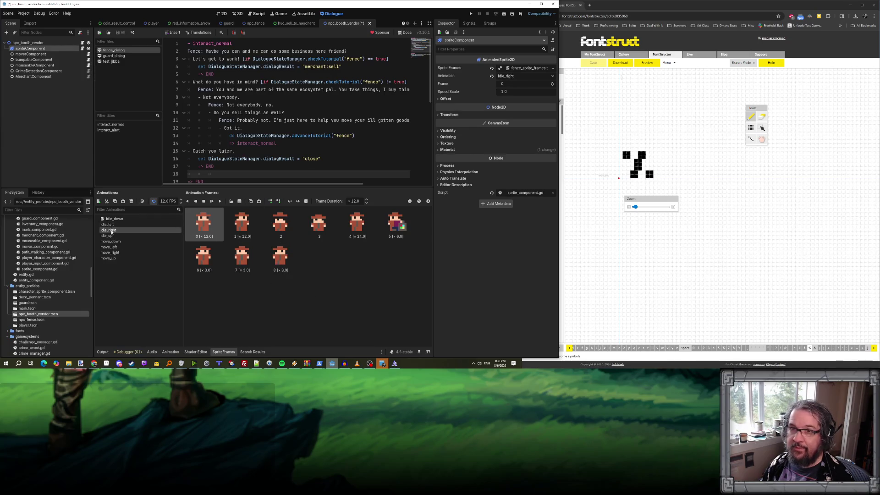
click(27, 43)
click(30, 48)
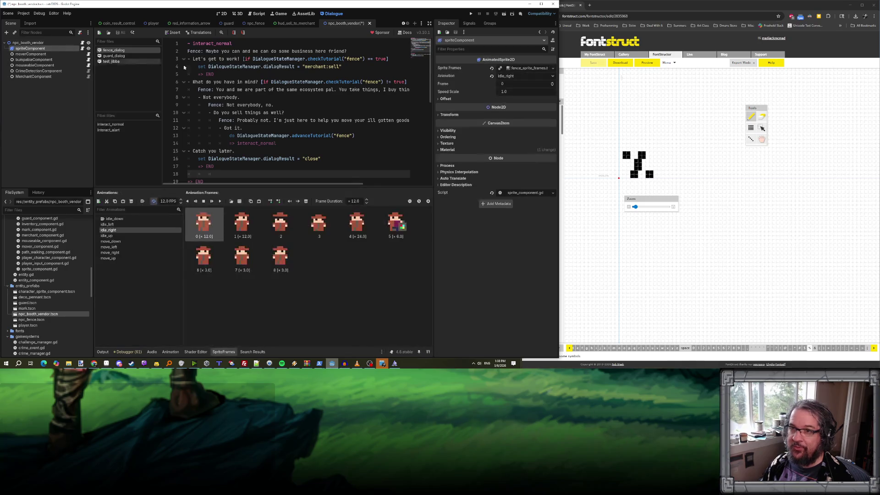
click(554, 69)
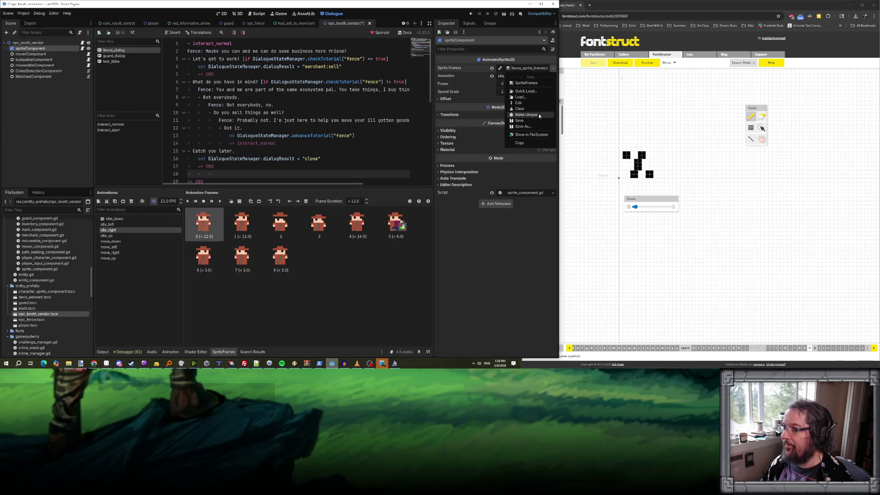
Save the sprite frames as a separate booth_vendor_sprite_frames.tres file.
click(531, 126)
click(373, 255)
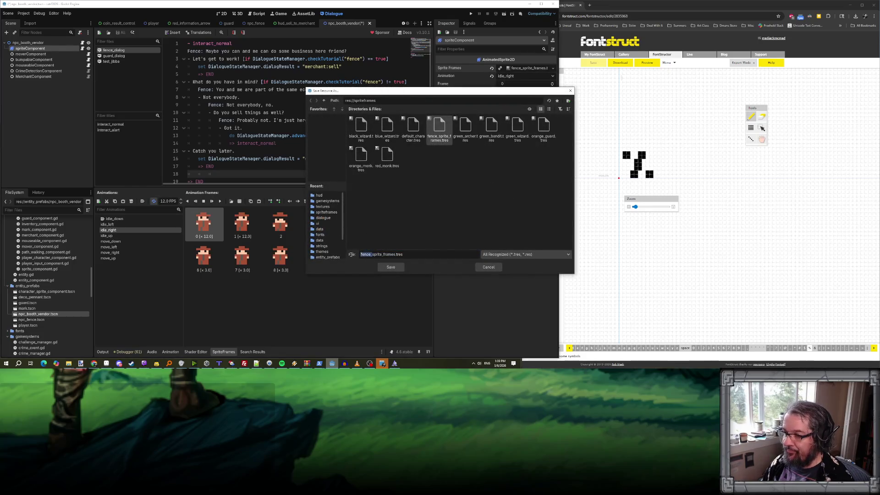
text(booth_v)
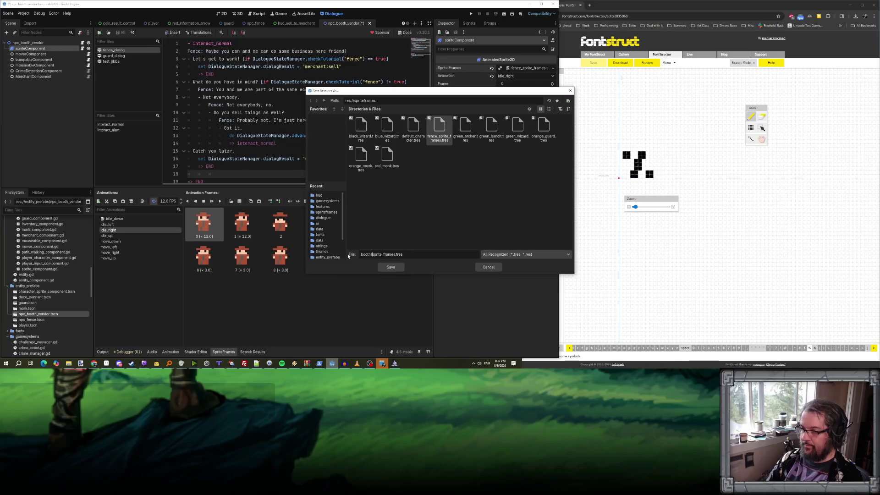
text(endor_)
key(Return)
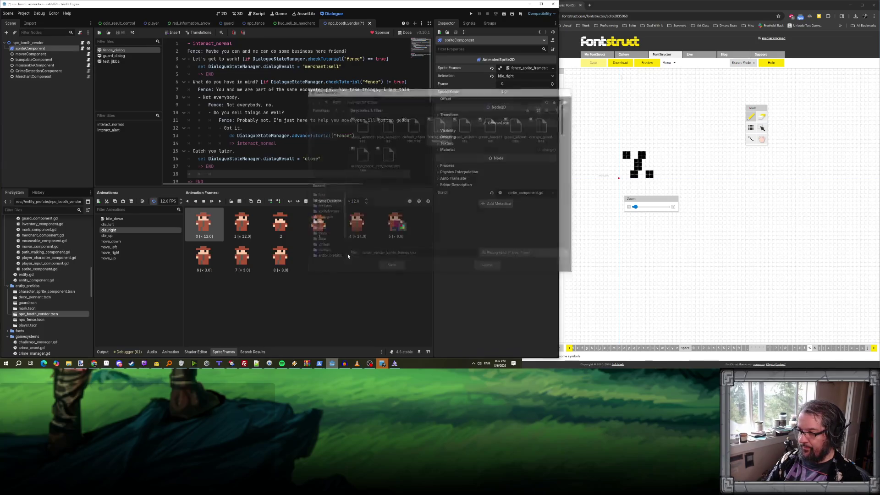
Delete the idle_left, idle_right and idle_up animations.
click(106, 224)
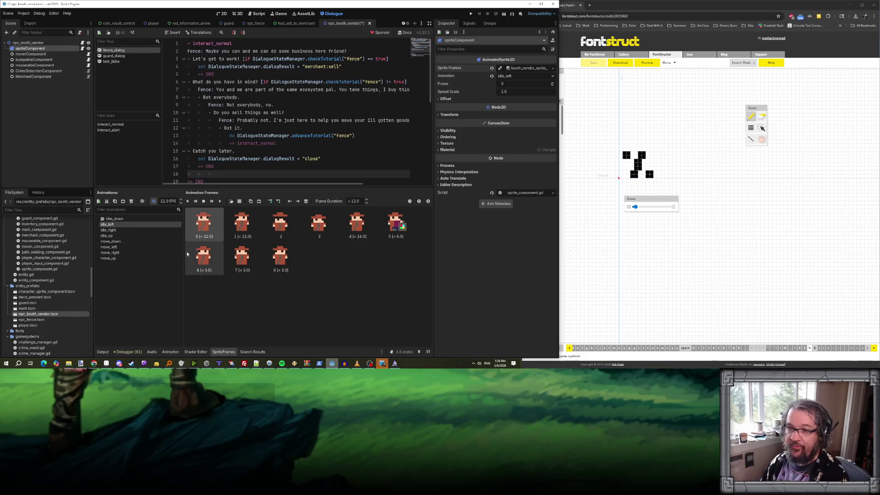
key(Delete)
key(Return)
key(Delete)
key(Return)
key(Delete)
key(Return)
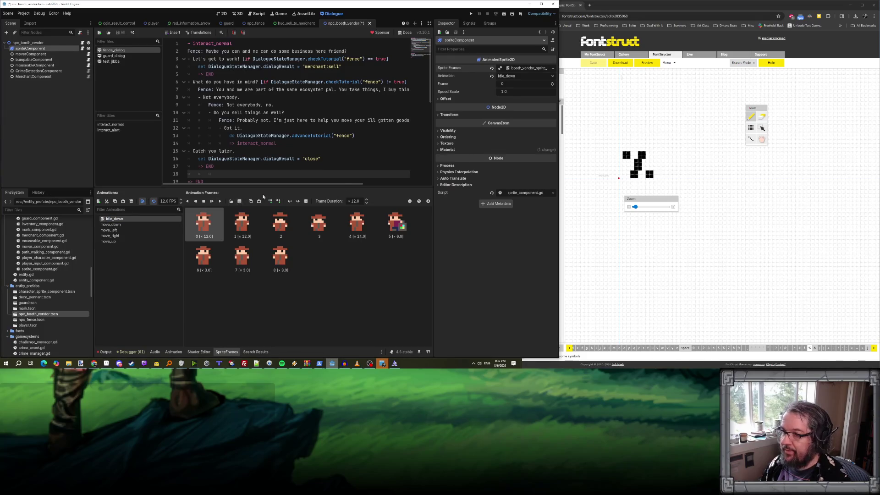
click(240, 202)
Add both frames from character_food_vendor.png (1 row) to idle_down.
click(467, 132)
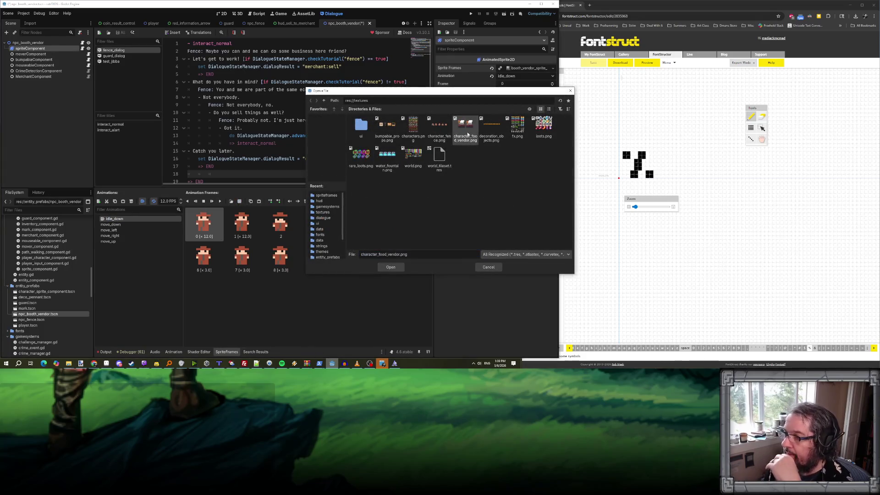
click(391, 267)
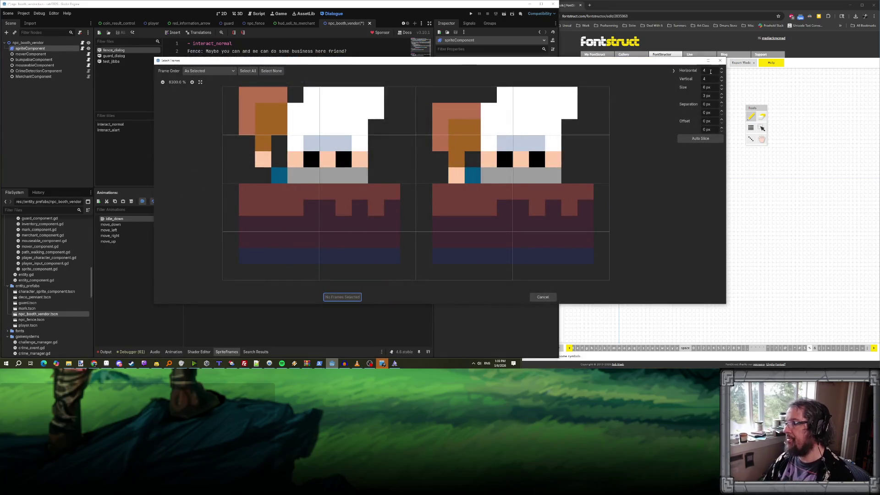
text(2)
double_click(708, 78)
text(1)
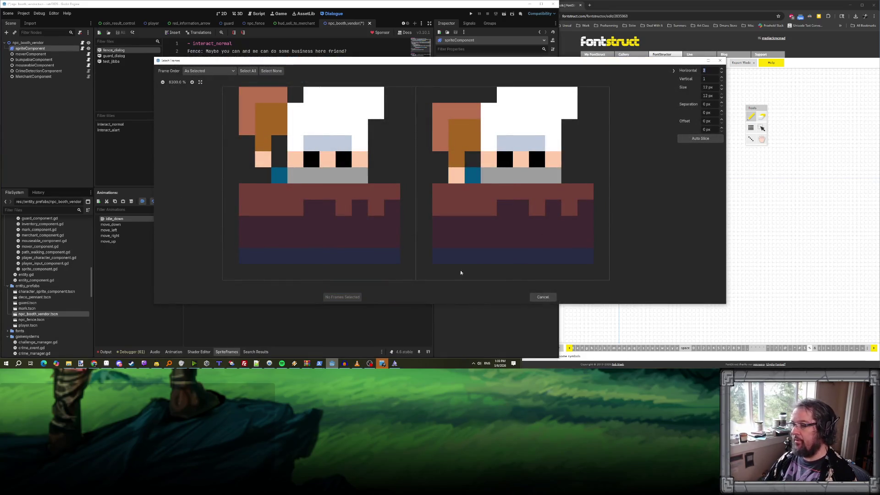
click(342, 232)
click(513, 206)
click(342, 297)
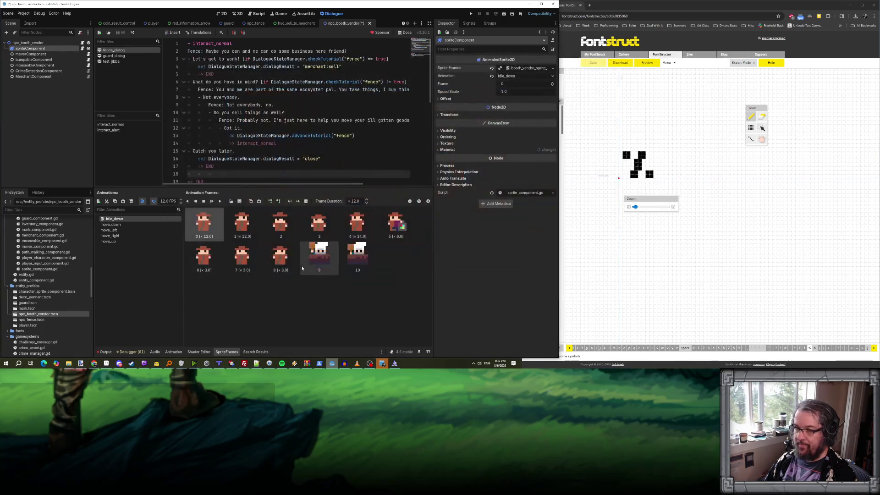
Remove the old fence frames from idle_down and preview the animation.
key(Delete)
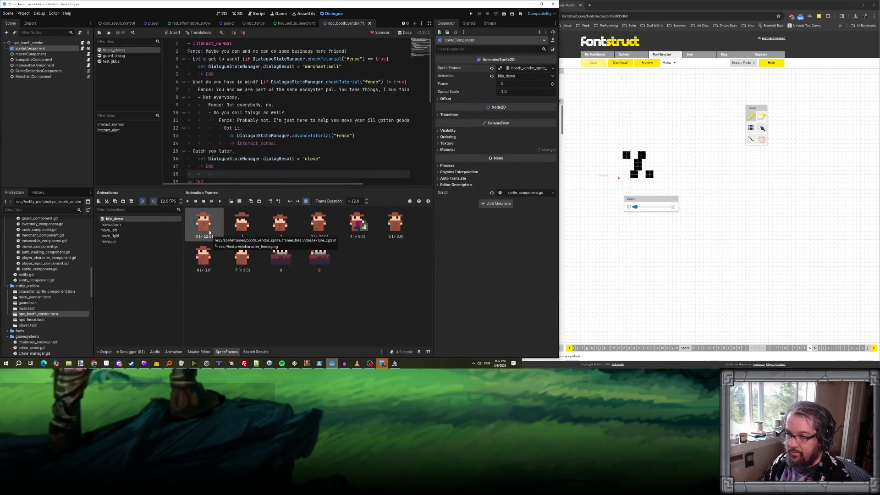
key(Delete)
key(Delete)
key(Delete)
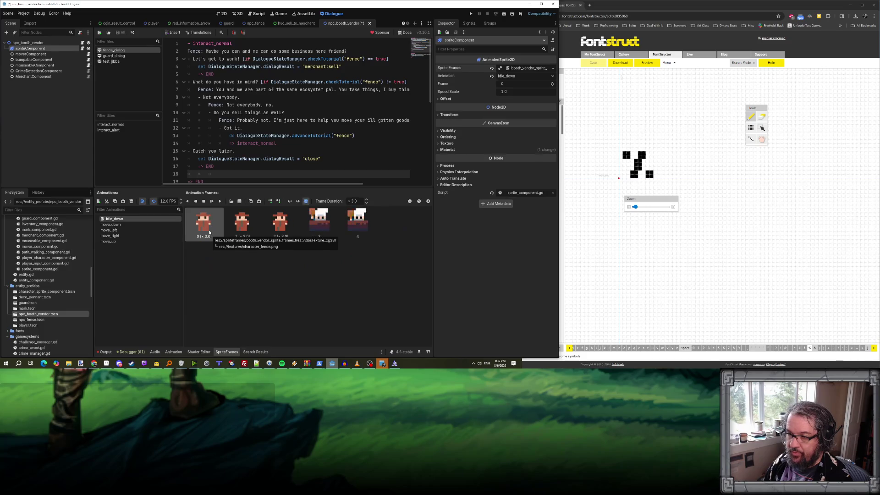
key(Delete)
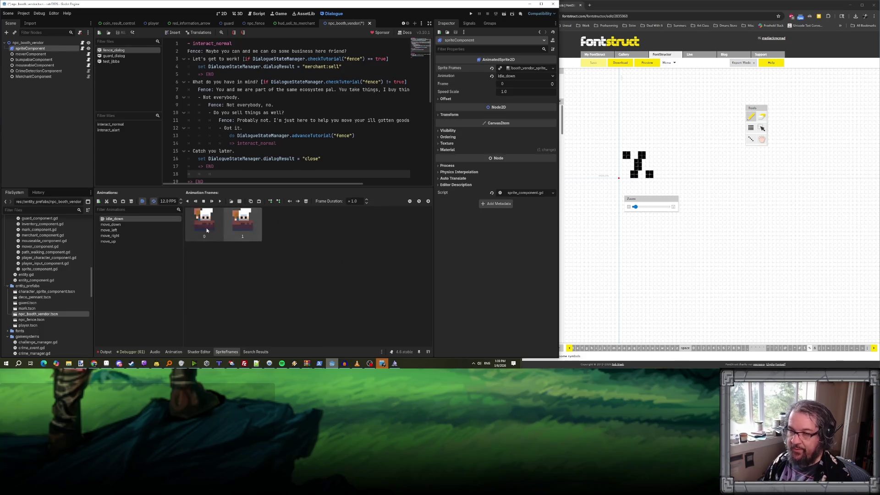
click(221, 202)
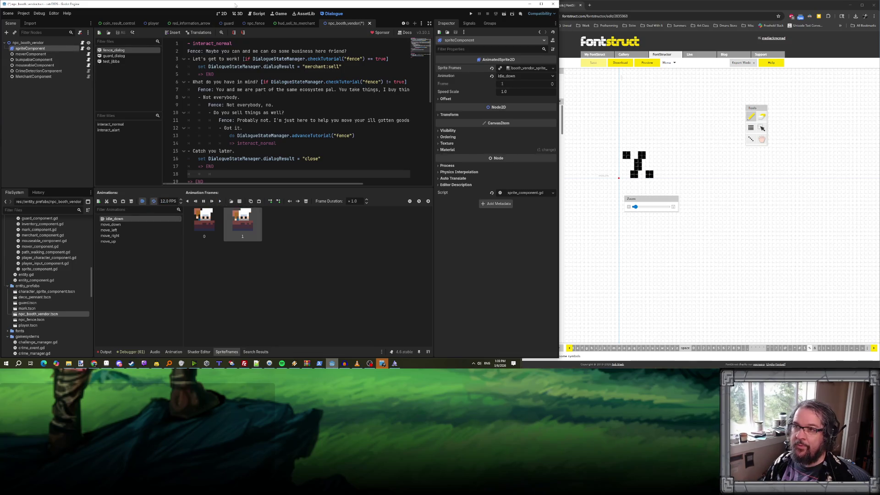
Set the idle_down animation speed to 2 FPS and save the scene.
click(222, 13)
scroll(140, 69, up, 5)
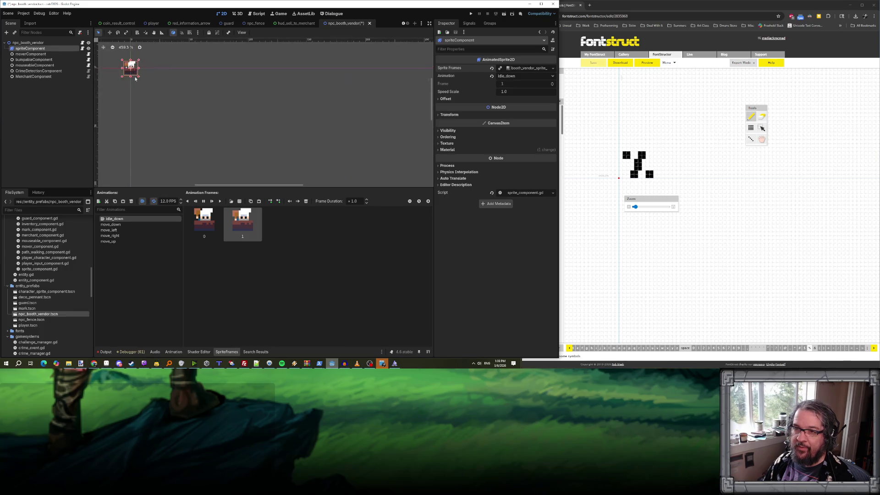
text(2)
key(Return)
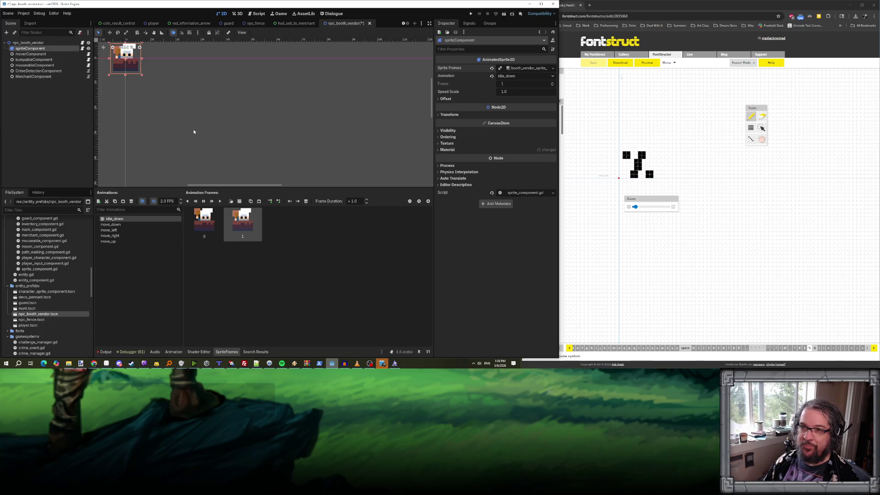
scroll(196, 124, down, 3)
key(ctrl+s)
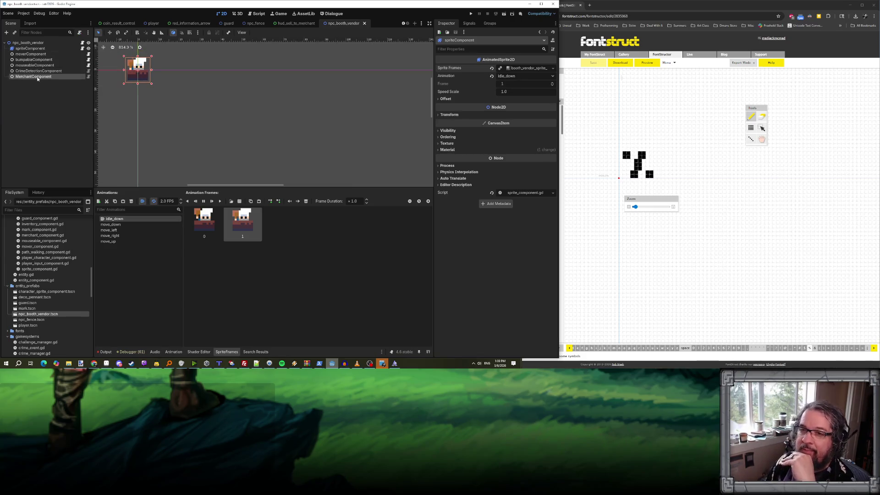
Change the MerchantComponent's Dialog File from fence_dialog to booth_dialog.
click(33, 77)
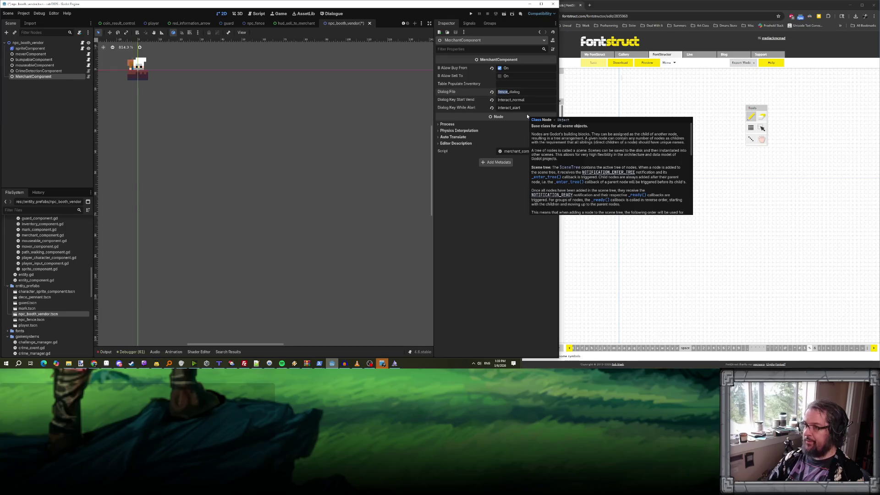
text(booth)
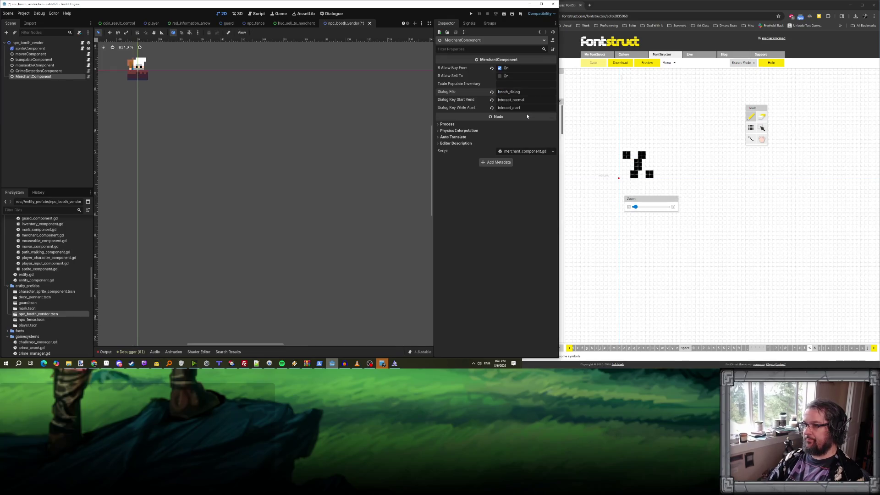
key(Tab)
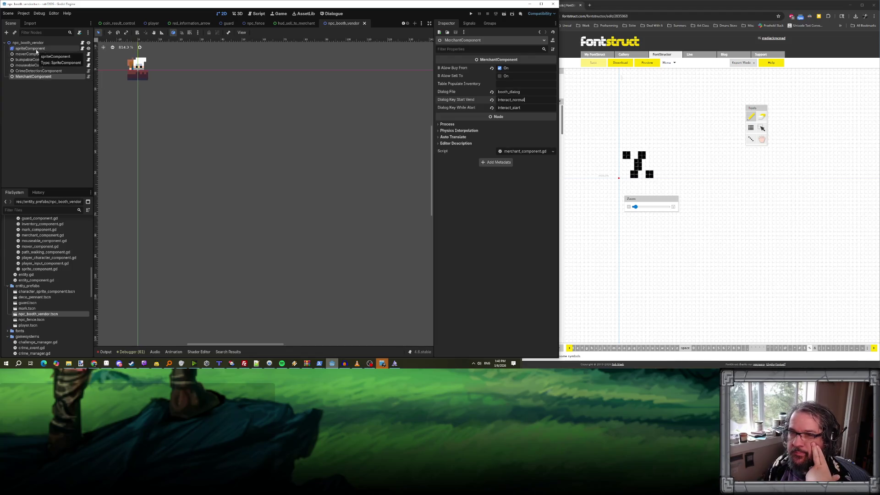
click(37, 44)
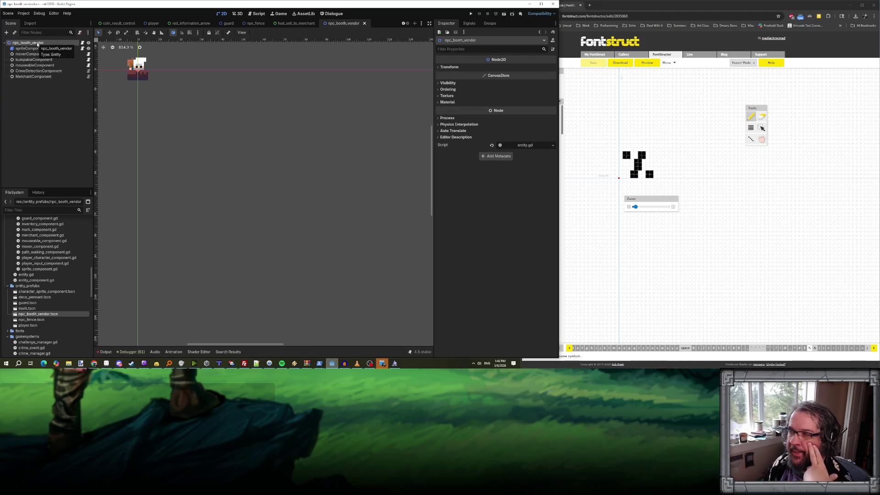
Duplicate the vendor sprite's idle_down animation and name the copy idle_left.
click(46, 48)
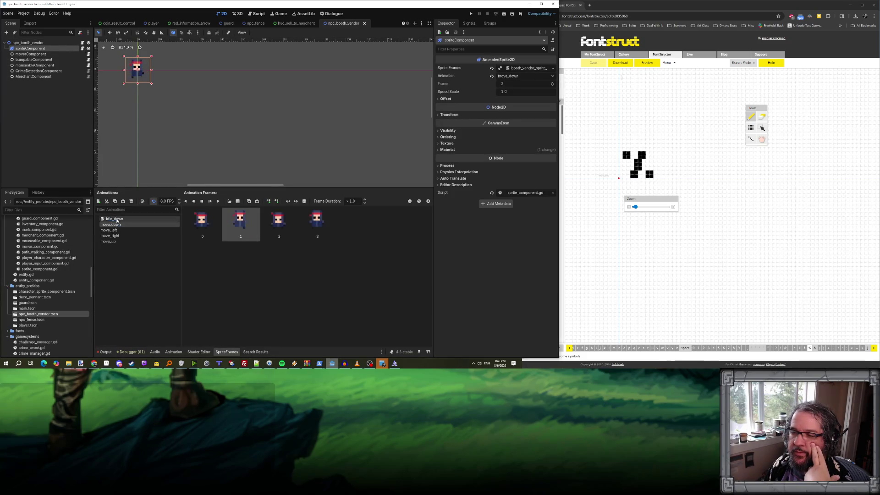
click(122, 202)
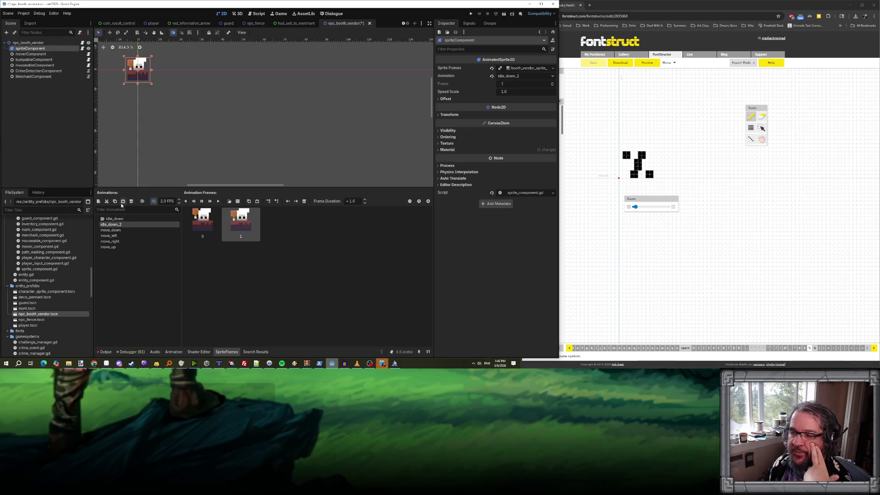
double_click(111, 224)
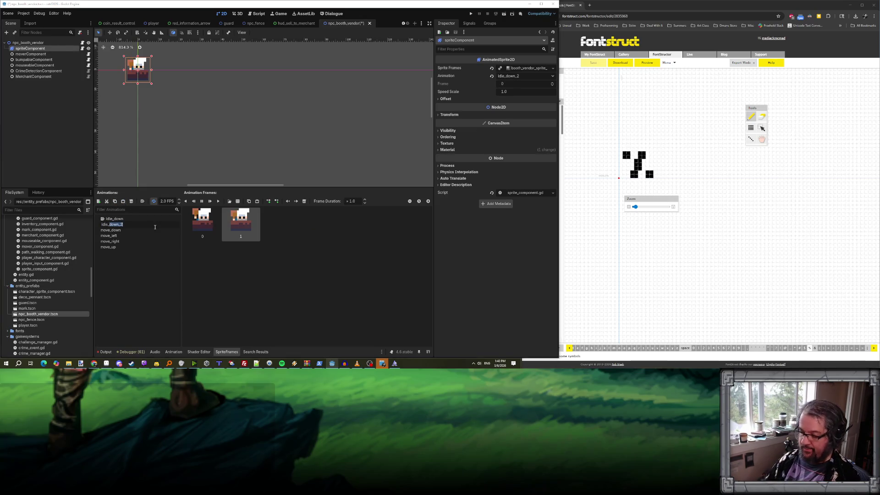
text(left)
key(Return)
Make two more idle_down copies named idle_right and idle_up, then save the scene.
click(123, 202)
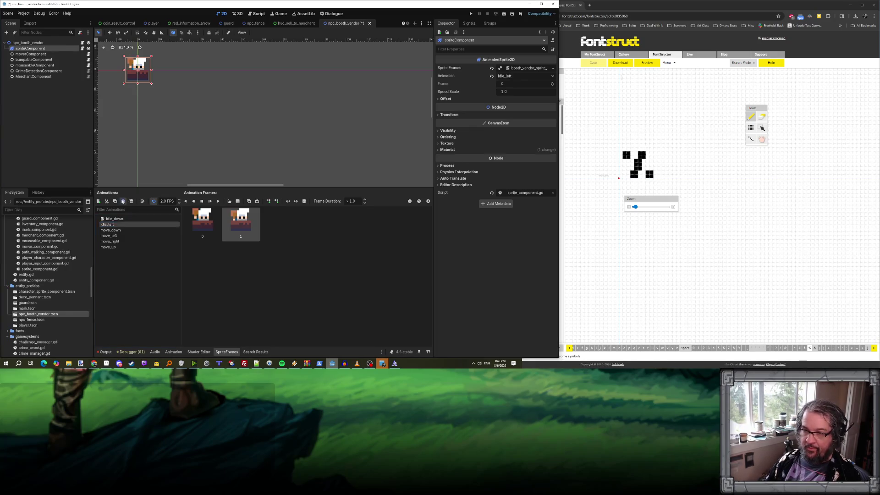
double_click(111, 225)
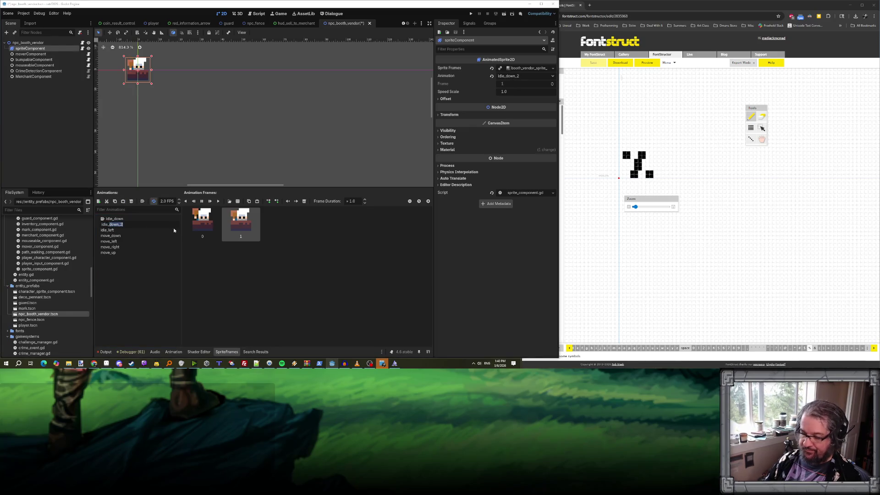
text(ht)
key(Return)
click(123, 202)
double_click(110, 224)
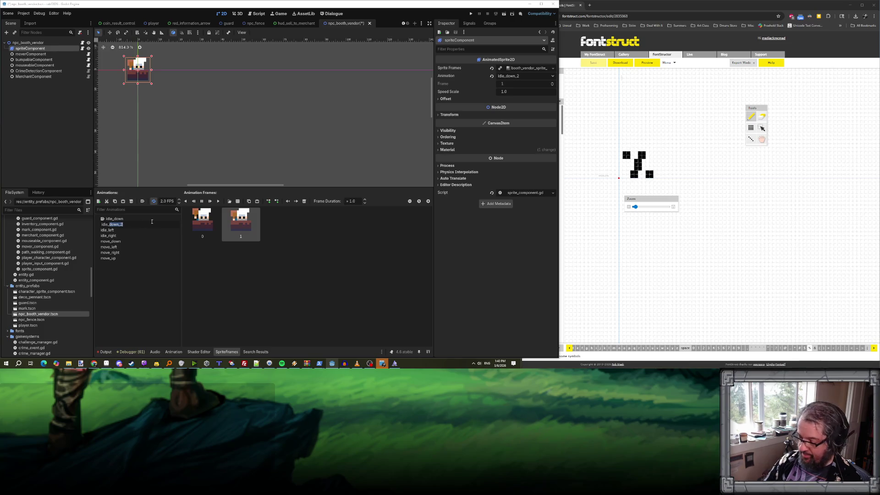
text(idle_up)
key(Return)
key(ctrl+s)
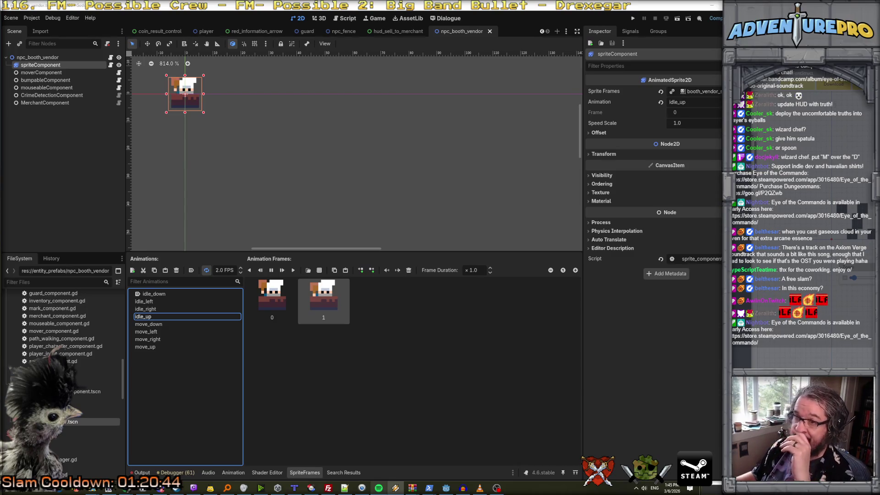
click(273, 145)
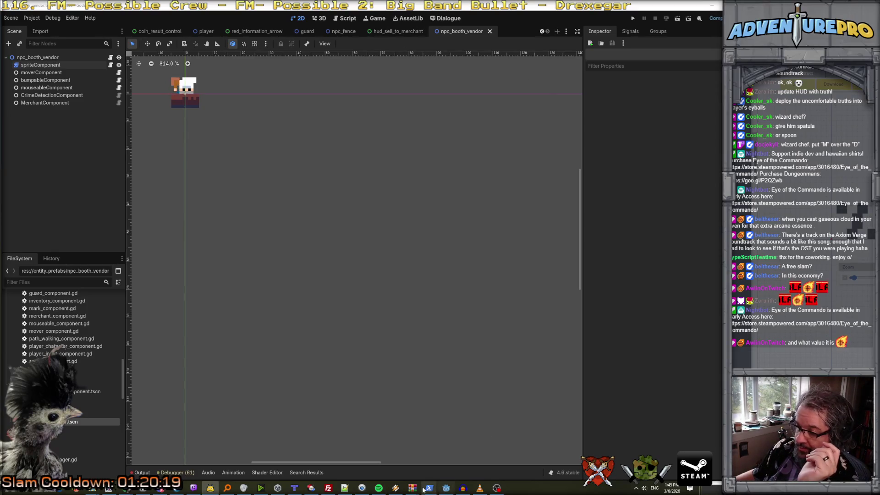
click(294, 488)
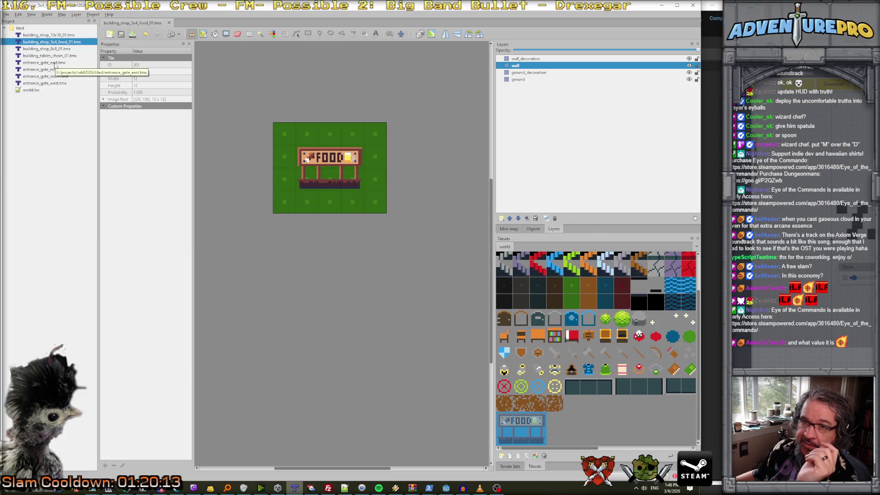
Open the 8x8 and 10x10 shop maps and select an upper-left spawn_chest_clothing object.
double_click(54, 49)
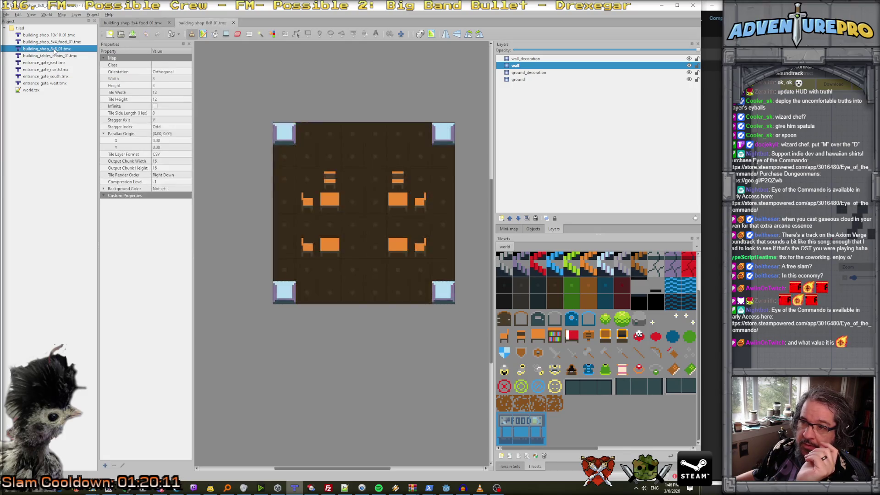
double_click(53, 36)
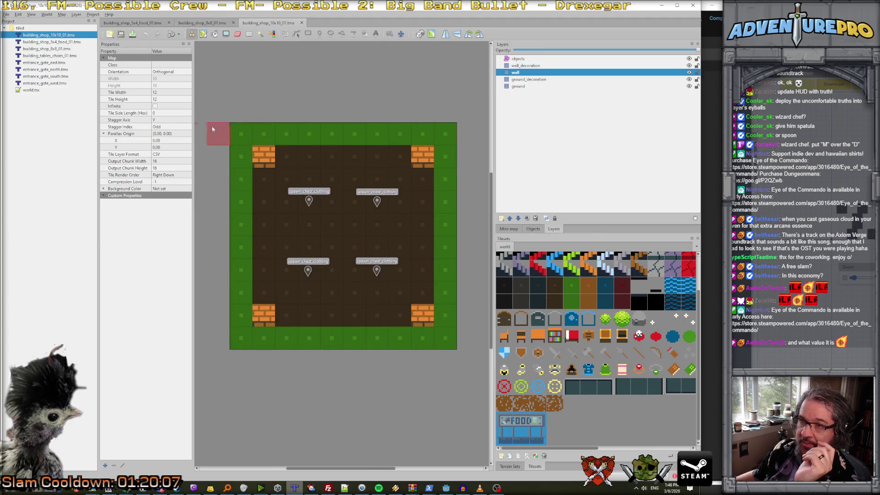
click(522, 60)
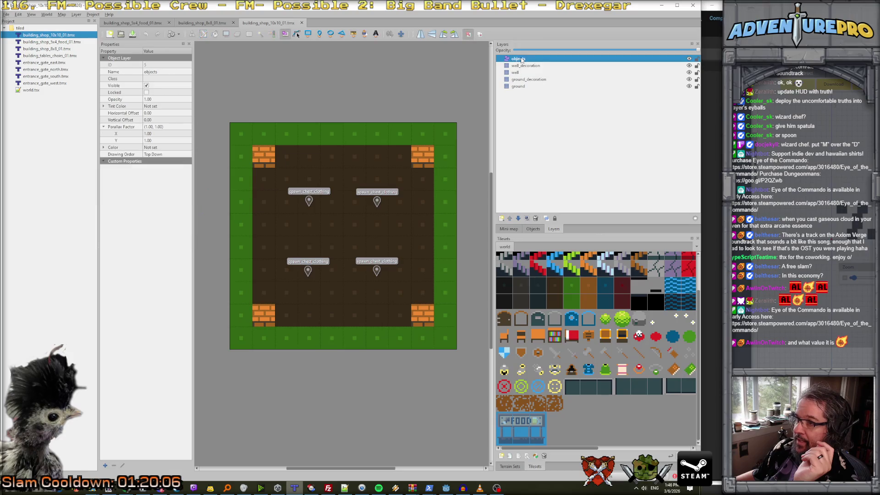
click(310, 202)
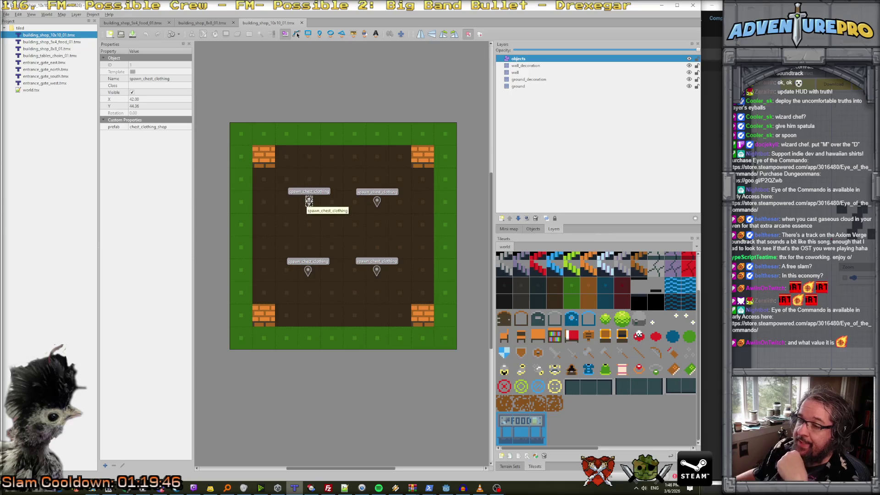
Copy the spawn_chest_clothing object and switch to the food stall map.
right_click(310, 201)
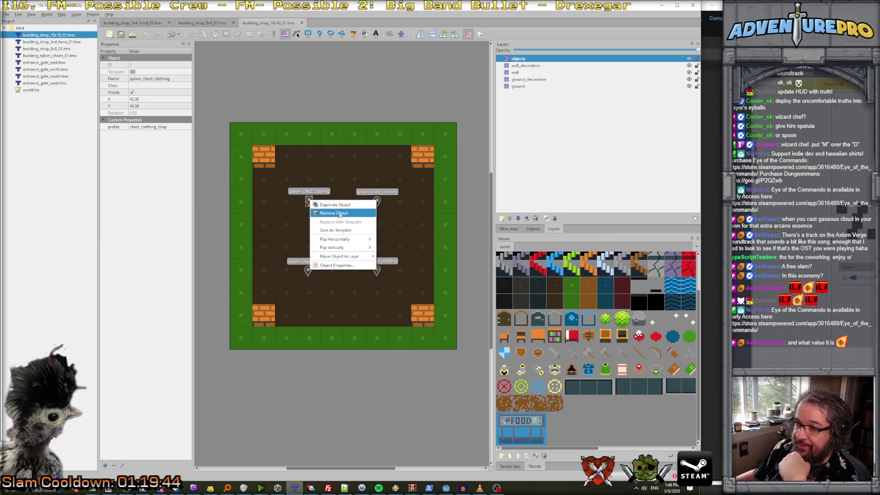
click(19, 15)
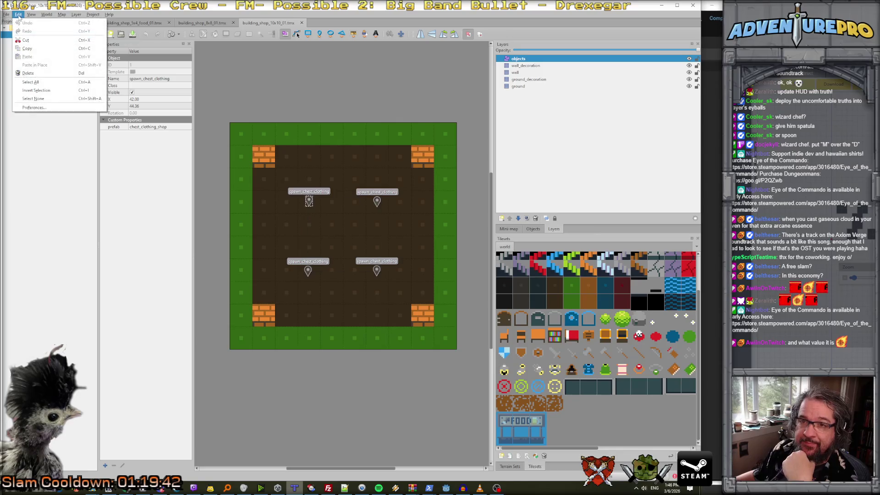
click(28, 50)
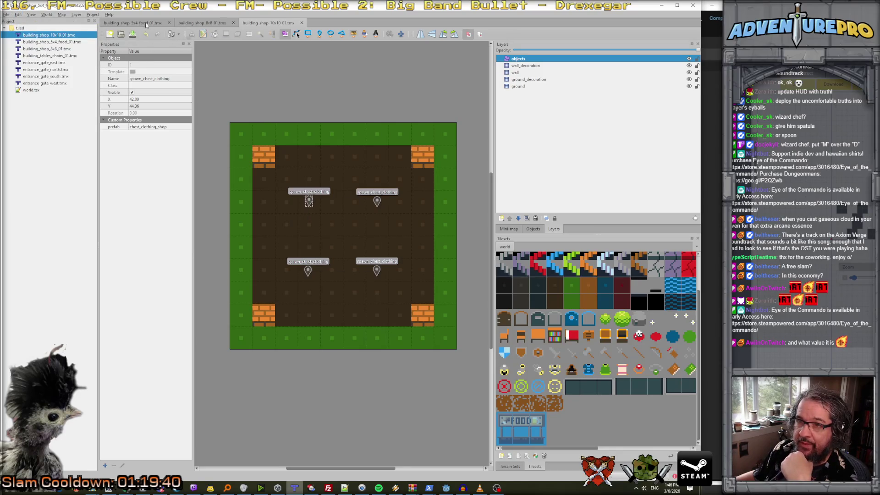
click(146, 24)
click(19, 14)
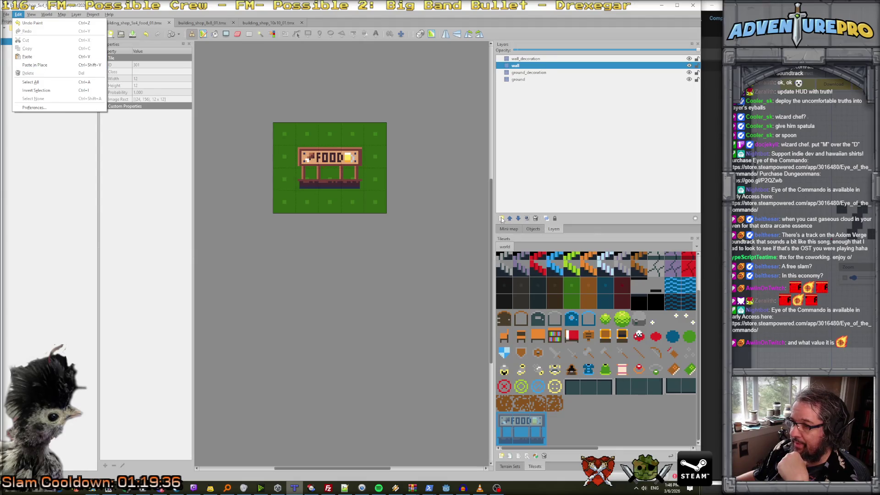
click(501, 219)
Add a new object layer named objects to the food map and move it to the top.
click(501, 219)
click(518, 236)
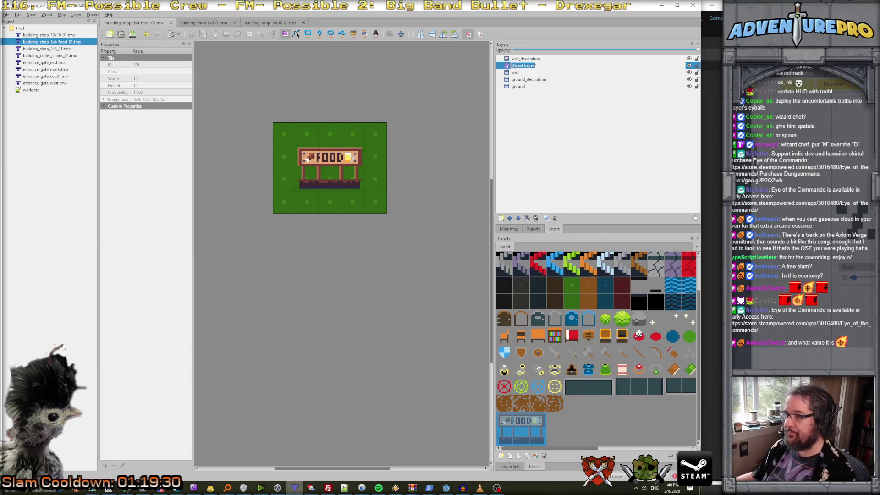
text(obj)
key(BackSpace)
key(Return)
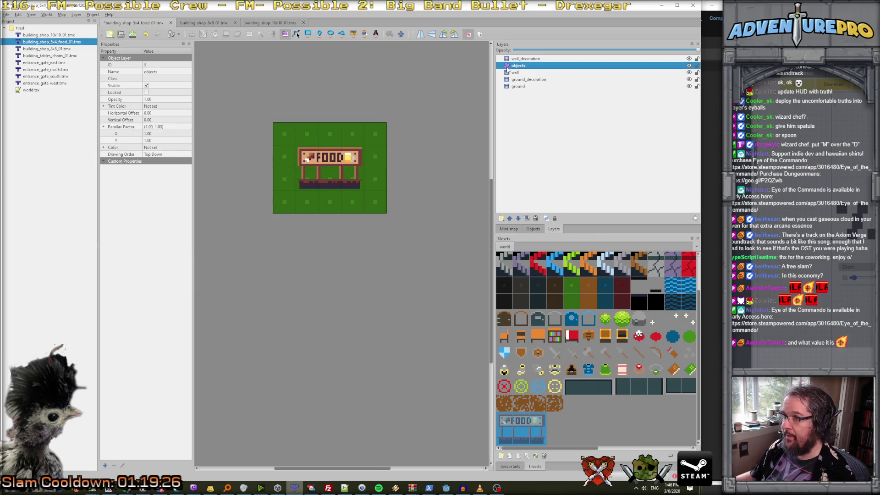
drag(508, 67, 510, 60)
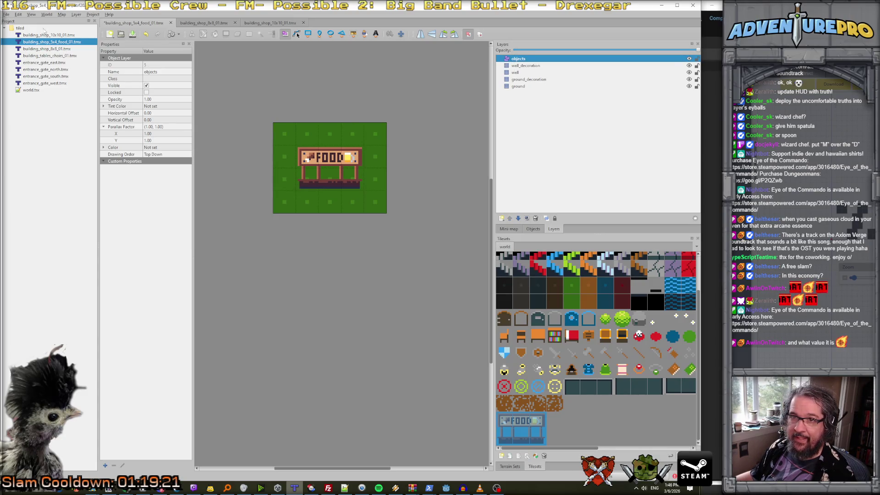
Paste the copied spawn_chest_clothing object and place it onto the food stall.
click(21, 15)
click(37, 58)
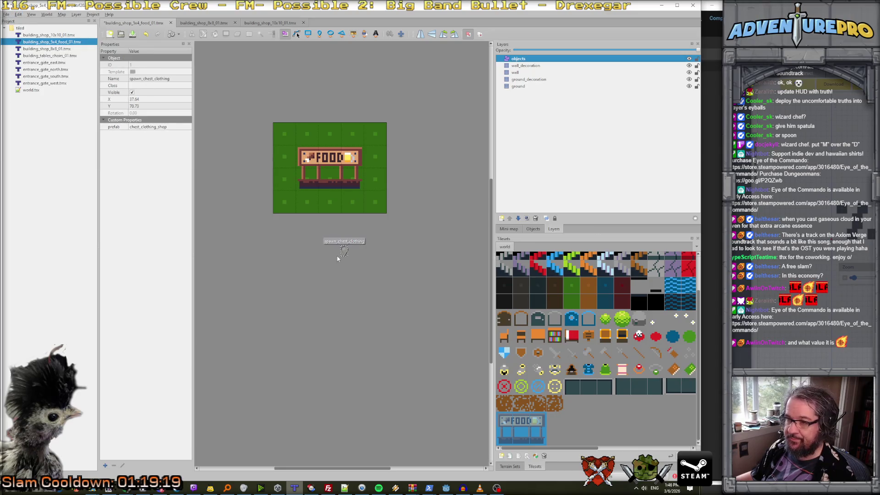
drag(344, 251, 329, 179)
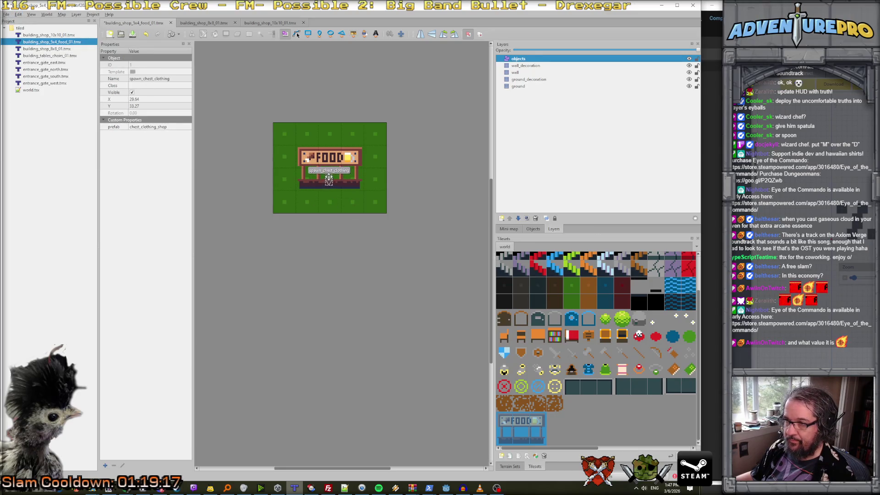
scroll(330, 170, up, 3)
scroll(328, 203, down, 2)
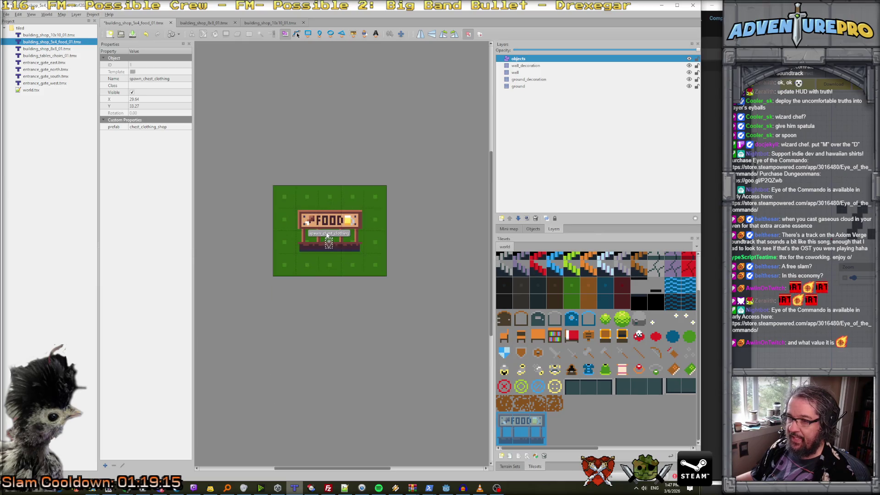
Change the pasted object's prefab value to npc_booth_merchant.
double_click(168, 127)
click(170, 127)
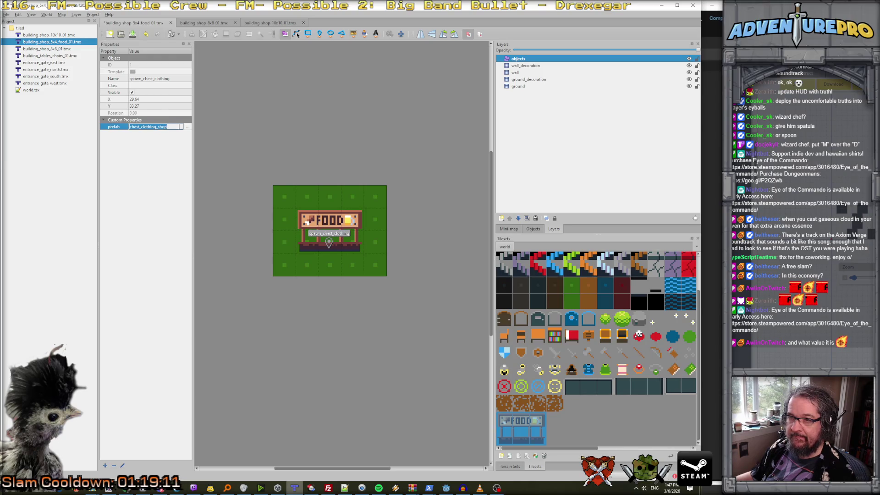
drag(169, 127, 141, 127)
text(c_boo)
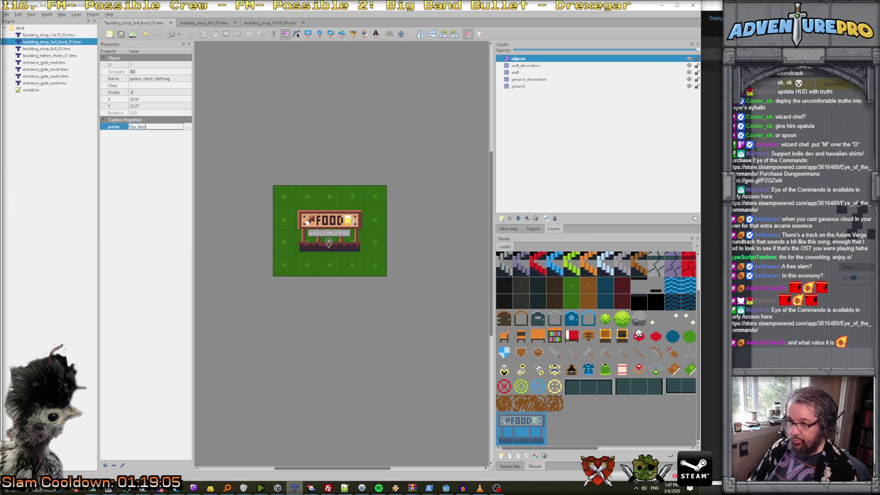
text(th_merch)
key(Return)
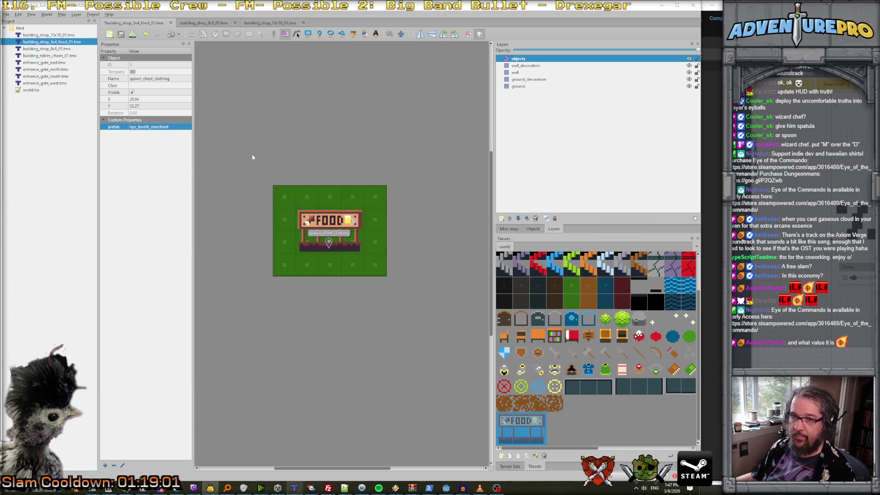
Back in Tiled, change the prefab value to npc_booth_vendor.
key(alt+Tab)
key(alt+Tab)
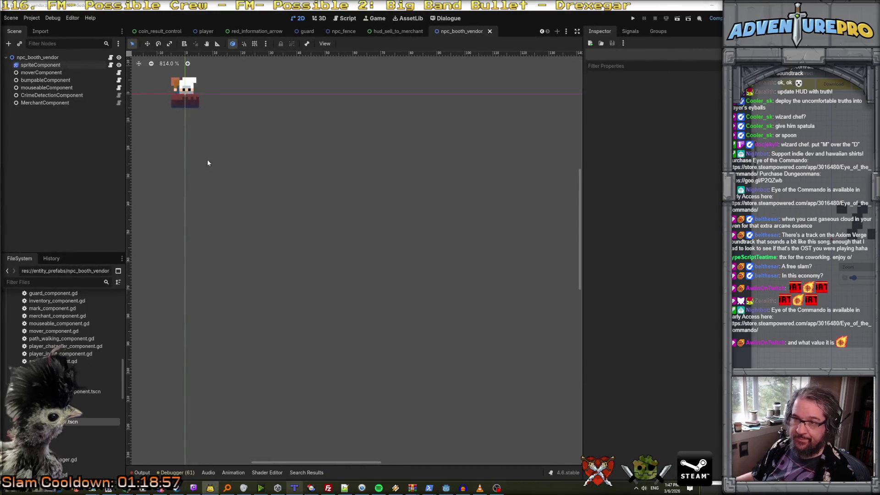
key(alt+Tab)
key(Left)
key(Left)
key(Right)
key(Right)
click(207, 160)
click(158, 127)
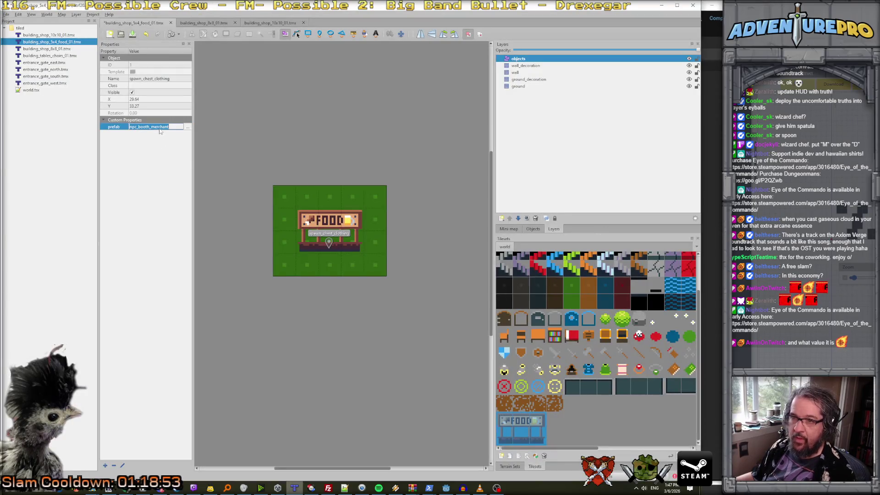
drag(151, 127, 199, 128)
text(n)
text(ndor)
key(Return)
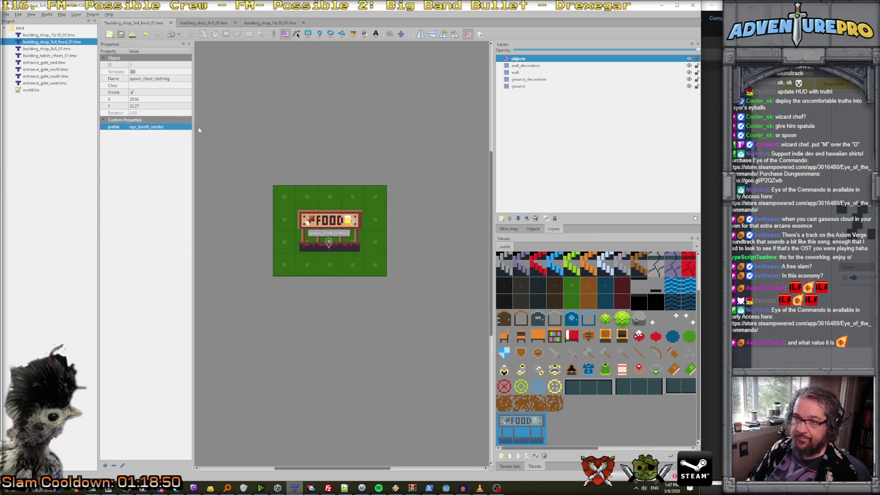
Rename the object to spawn_vendor.
click(163, 78)
key(shift+End)
text(v)
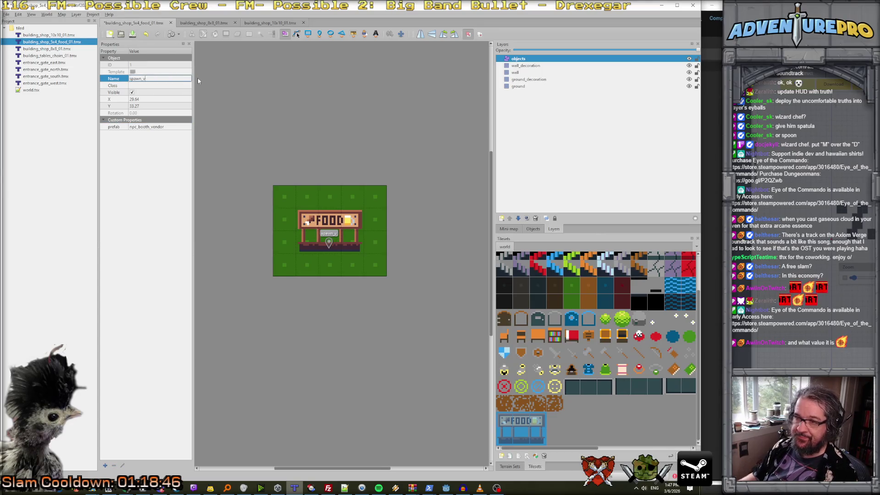
text(endor)
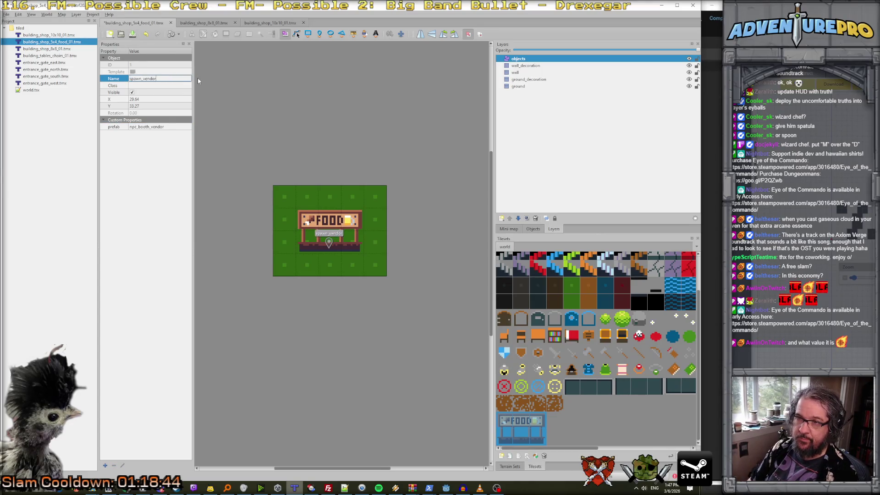
key(Return)
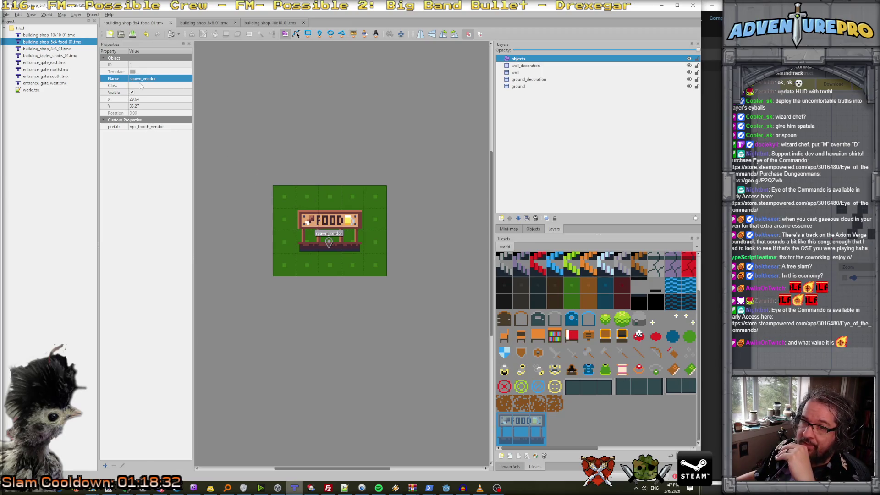
Duplicate the spawn_vendor object and move the copy to its right.
click(528, 229)
double_click(531, 72)
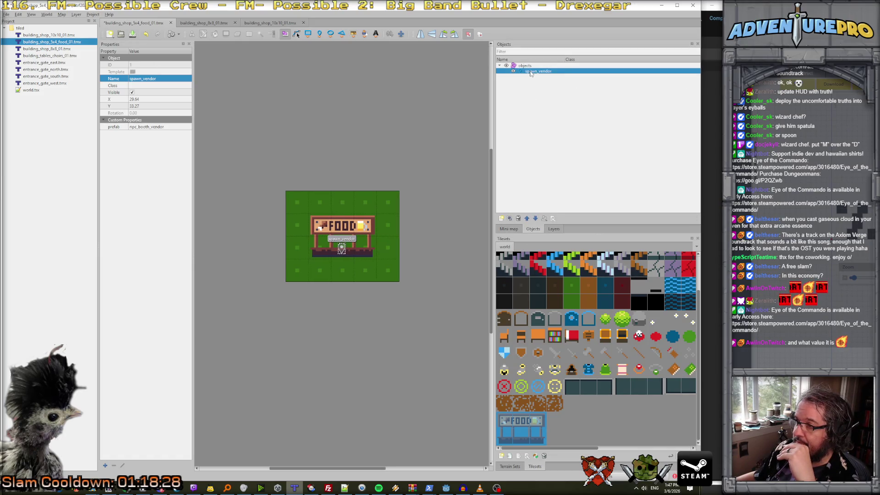
click(18, 14)
click(17, 14)
click(18, 14)
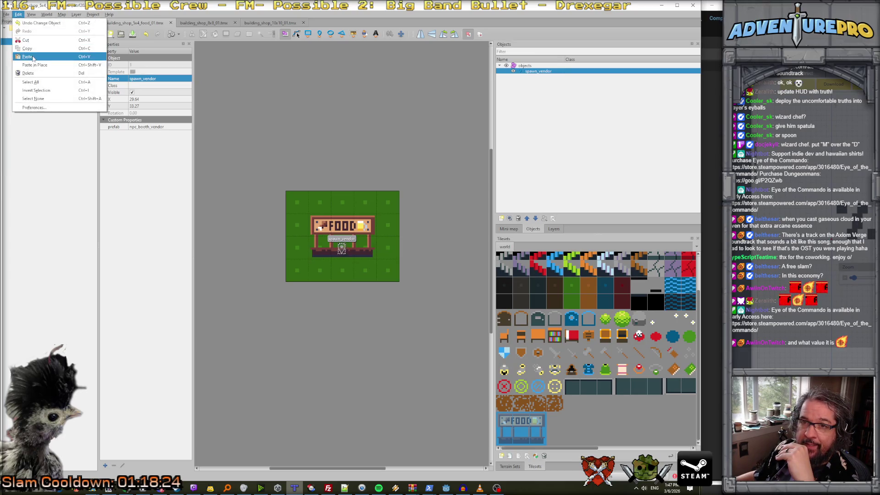
click(33, 57)
drag(344, 250, 365, 247)
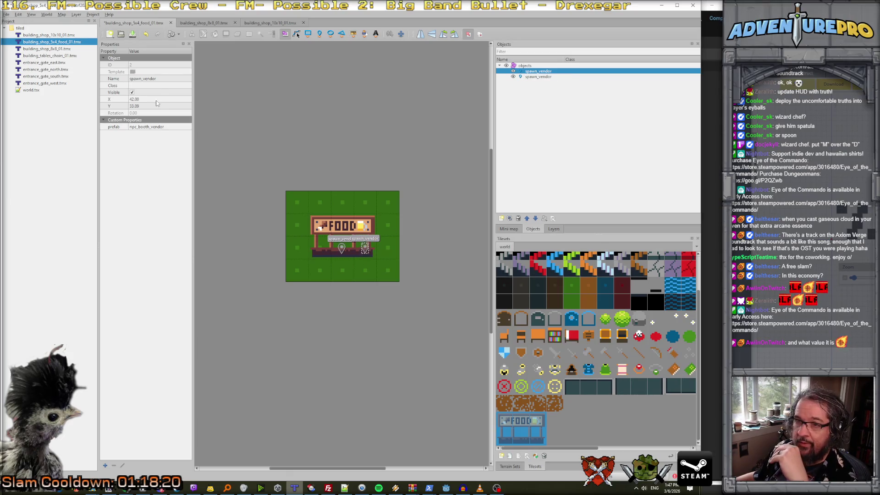
Name the copy bump_relay and set its prefab to bump_relay.
double_click(167, 79)
text(bump_relay)
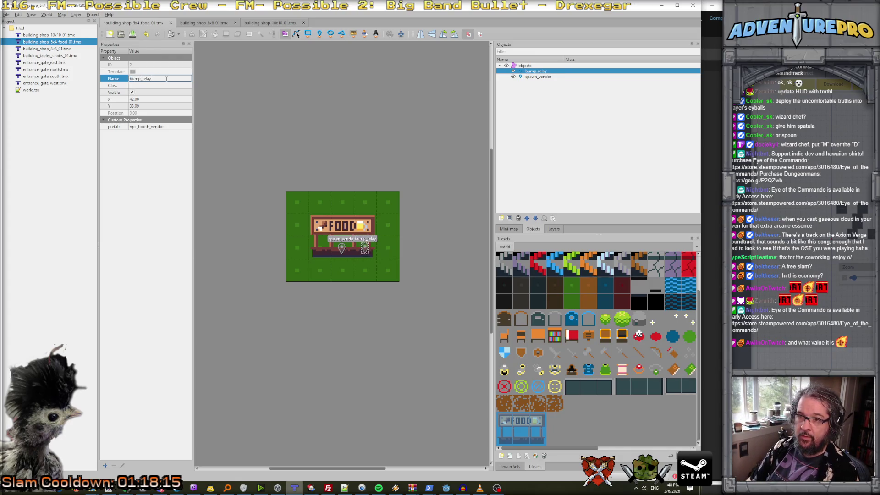
double_click(168, 127)
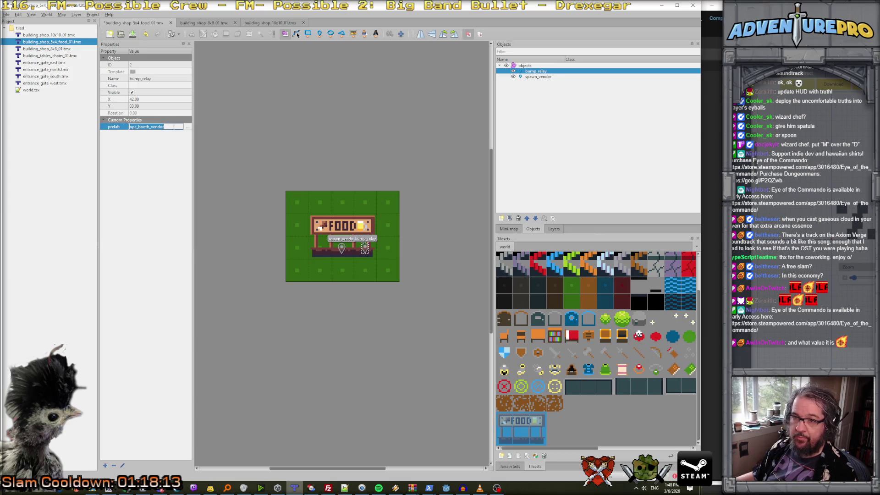
text(bump_relaye)
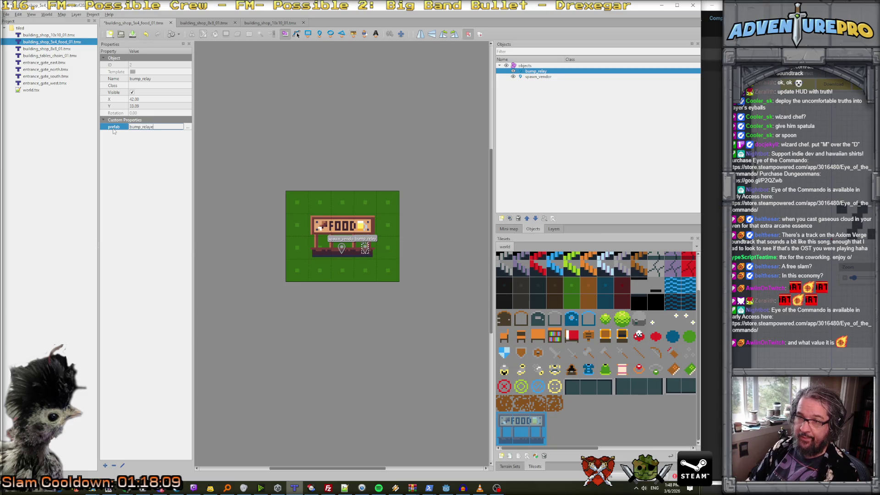
key(Return)
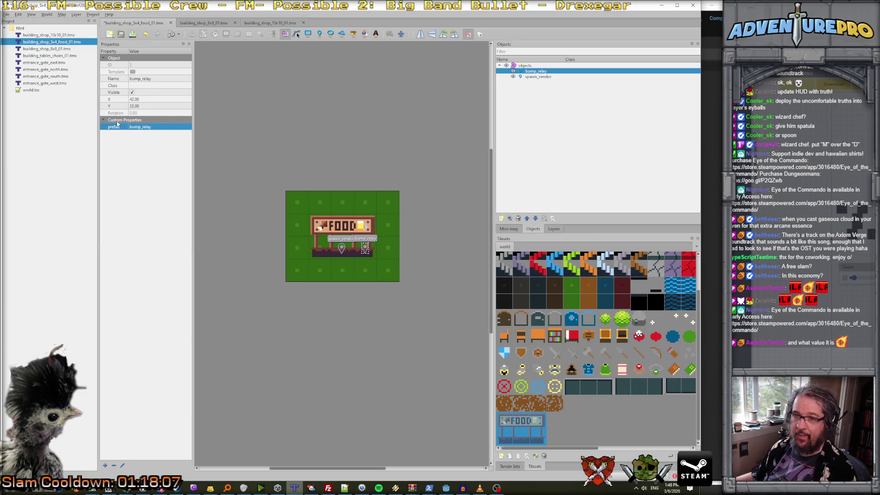
Add a custom property named target to the bump_relay object.
right_click(117, 121)
click(140, 154)
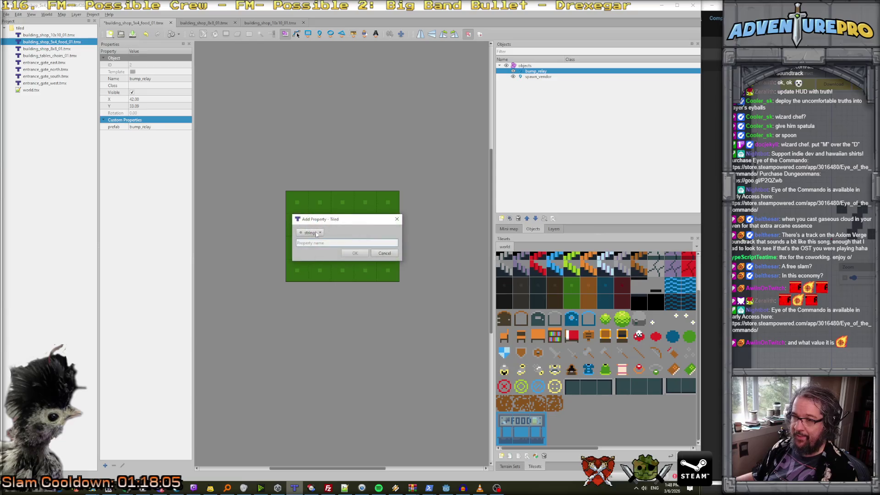
text(irget)
key(Return)
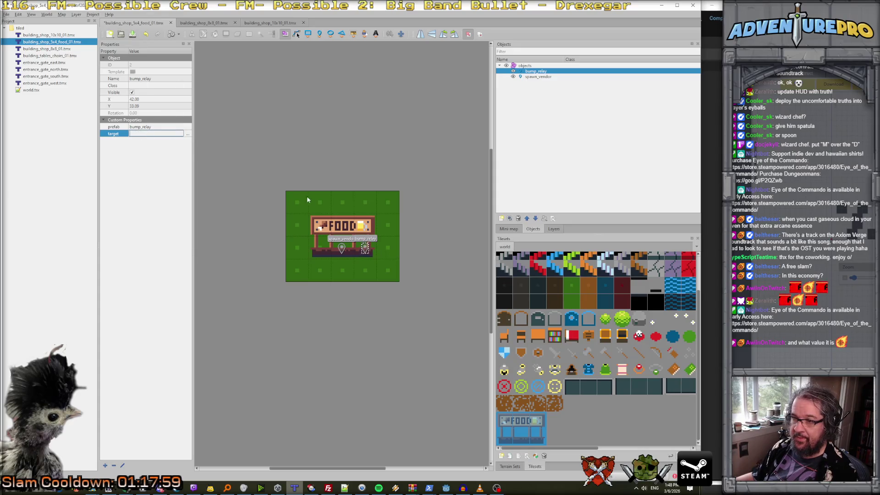
Check spawn_vendor's prefab name, then set bump_relay's target value to npc_booth_vendor.
click(341, 247)
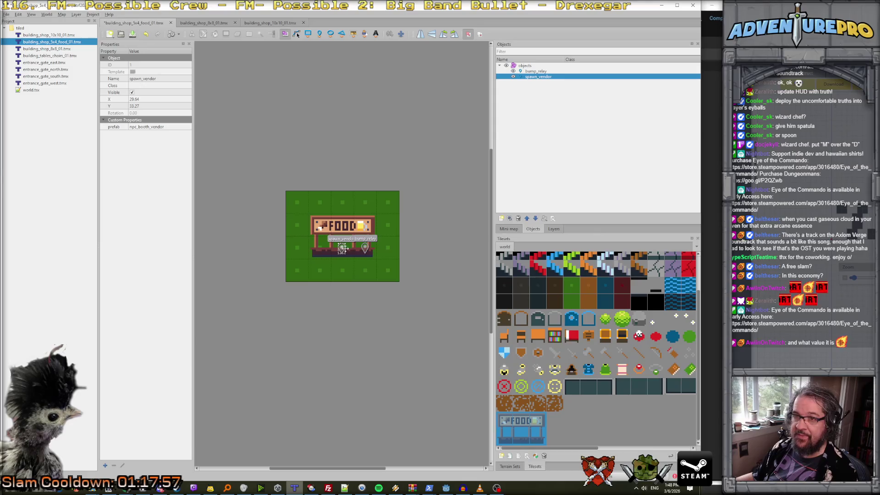
click(365, 248)
click(144, 133)
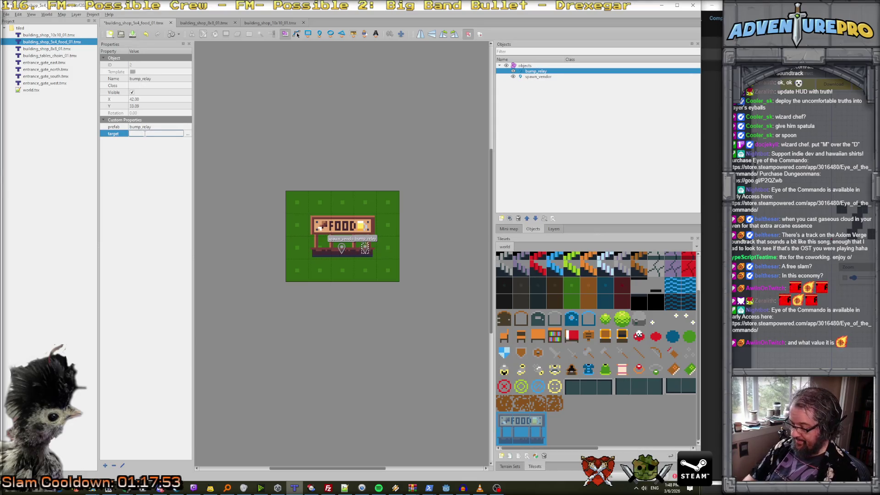
text(npc_boot)
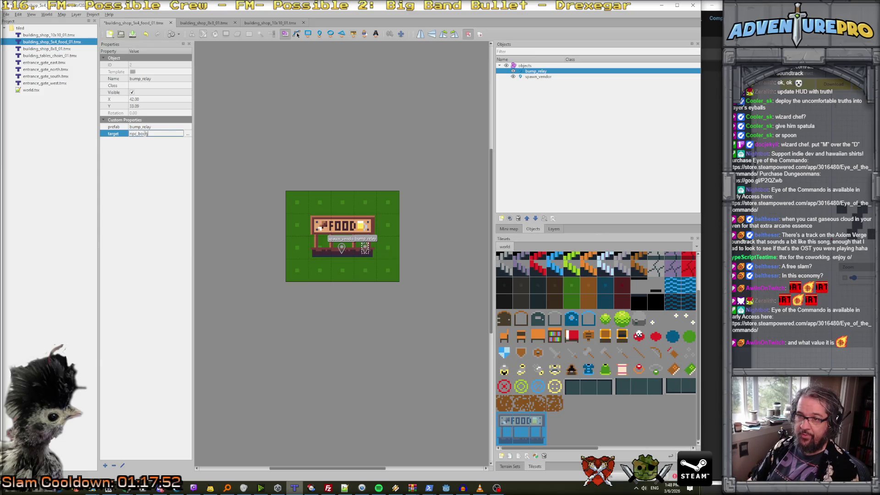
text(_v)
text(vendor)
key(Return)
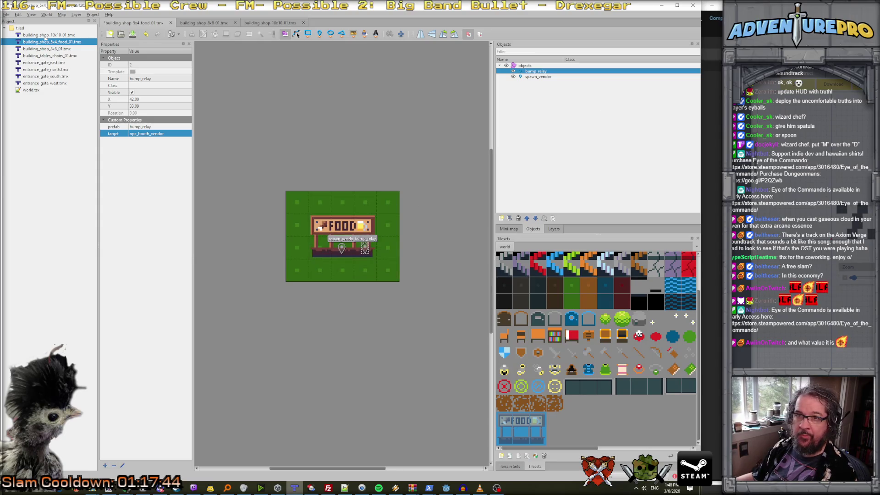
click(386, 227)
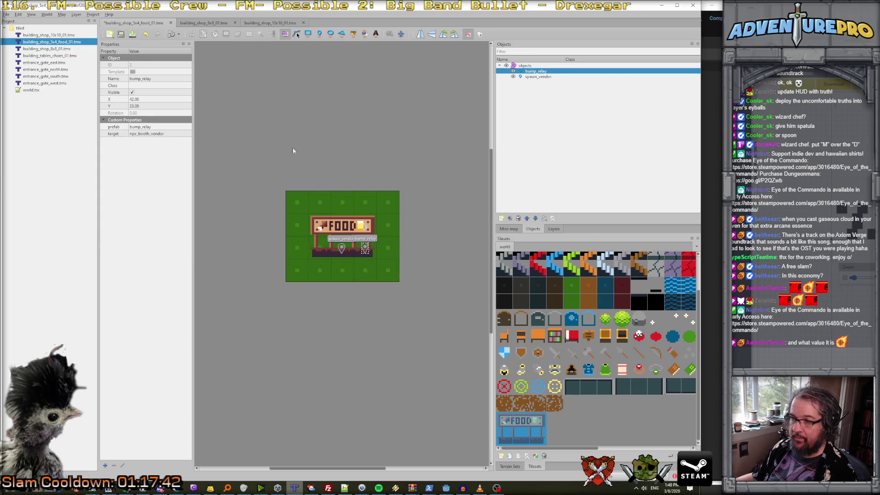
click(17, 14)
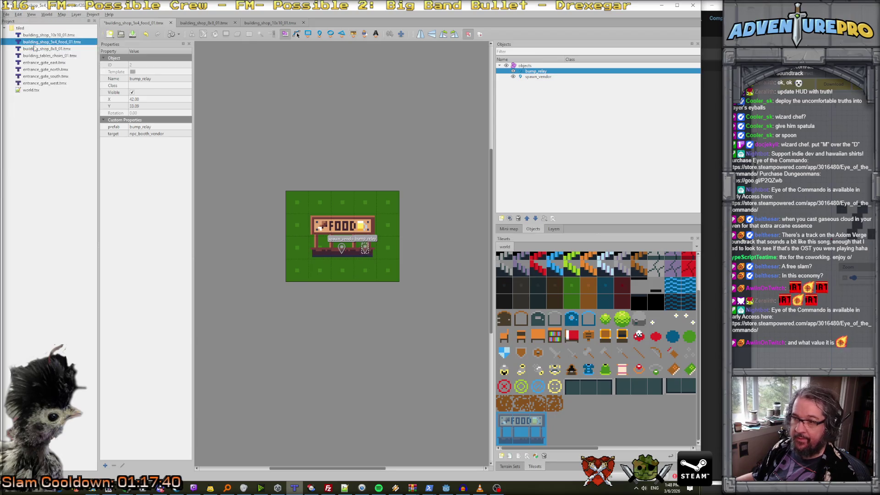
Paste three more bump_relay copies around the vendor, save the shop map, and return to Godot.
click(18, 14)
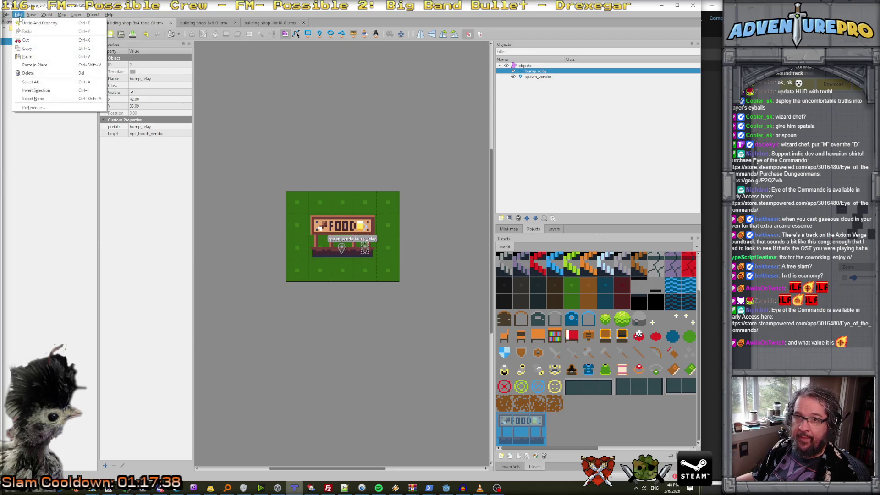
click(35, 58)
drag(344, 252, 320, 247)
key(ctrl+v)
key(ctrl+v)
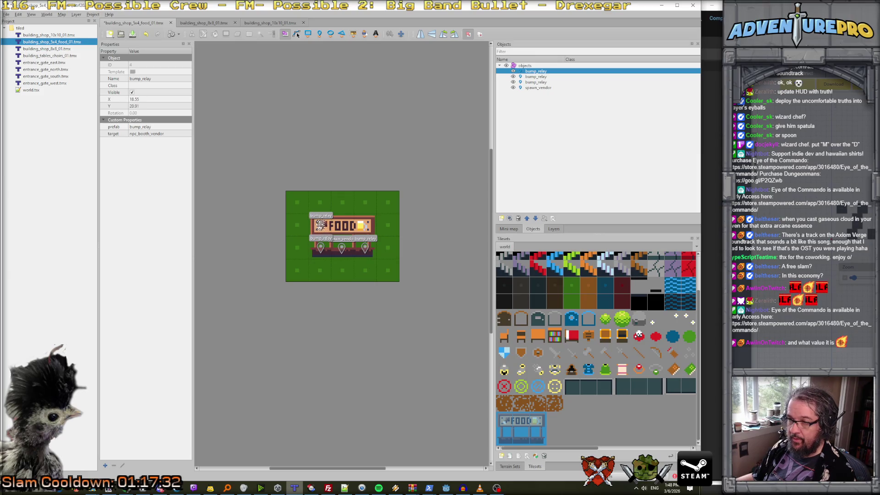
drag(327, 229, 364, 226)
key(ctrl+v)
key(ctrl+s)
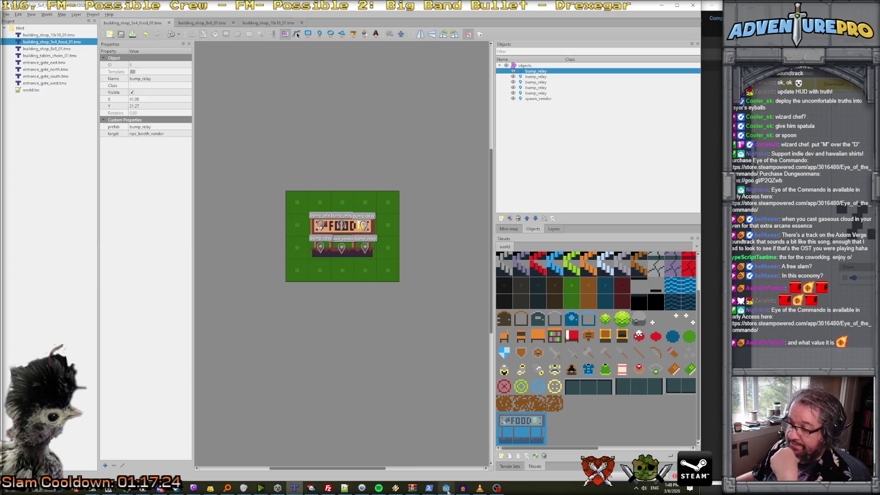
key(alt+Tab)
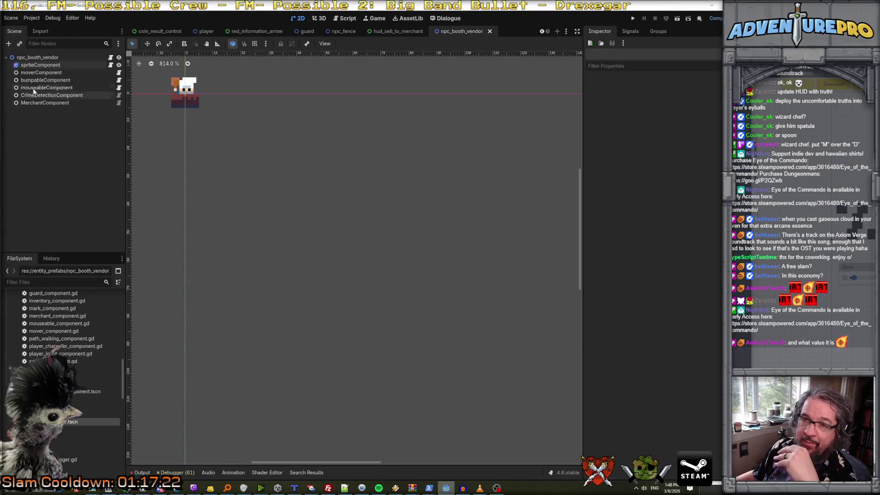
Add and then delete a stray Node2D child, and save the npc_booth_vendor scene.
click(8, 43)
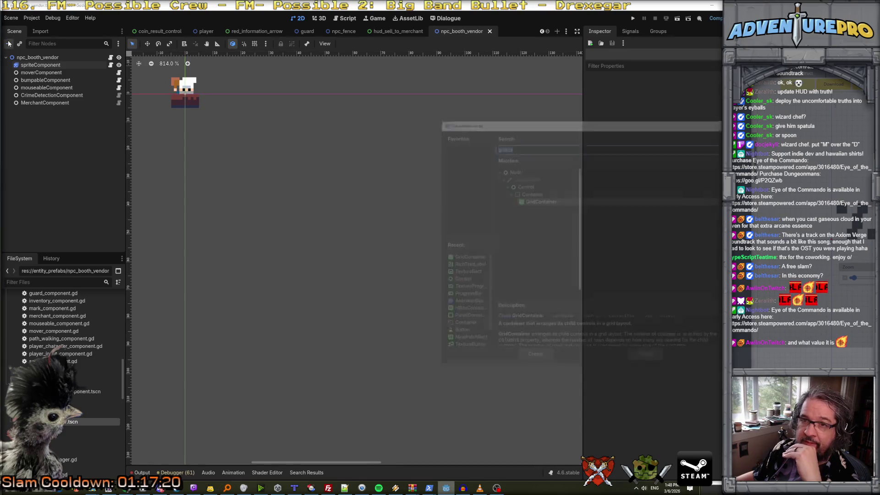
click(507, 170)
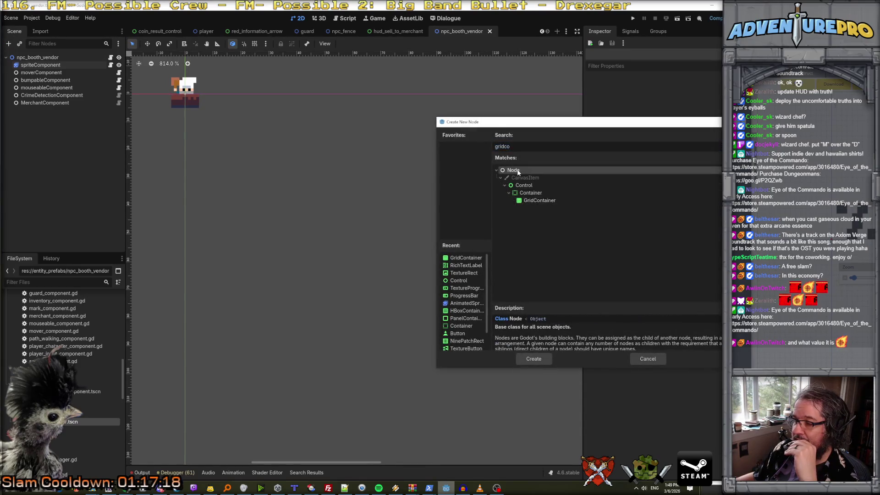
text(node2)
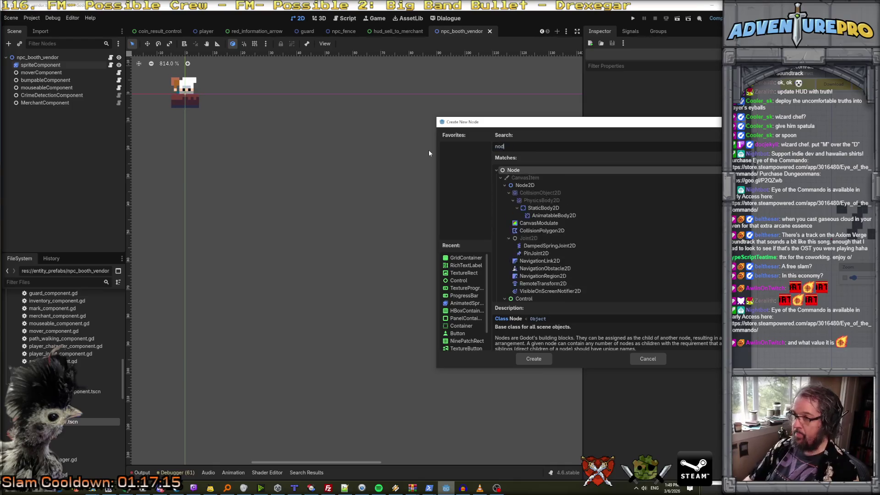
key(Return)
click(41, 102)
click(37, 112)
key(Delete)
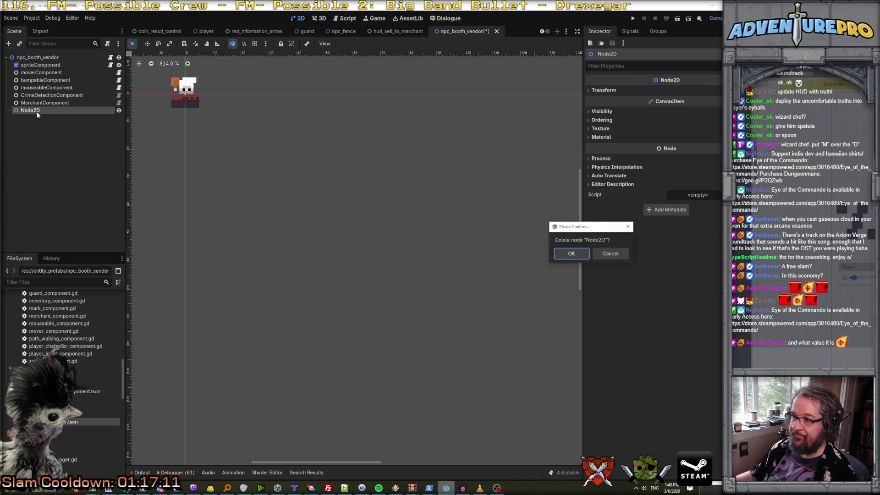
click(570, 255)
key(ctrl+s)
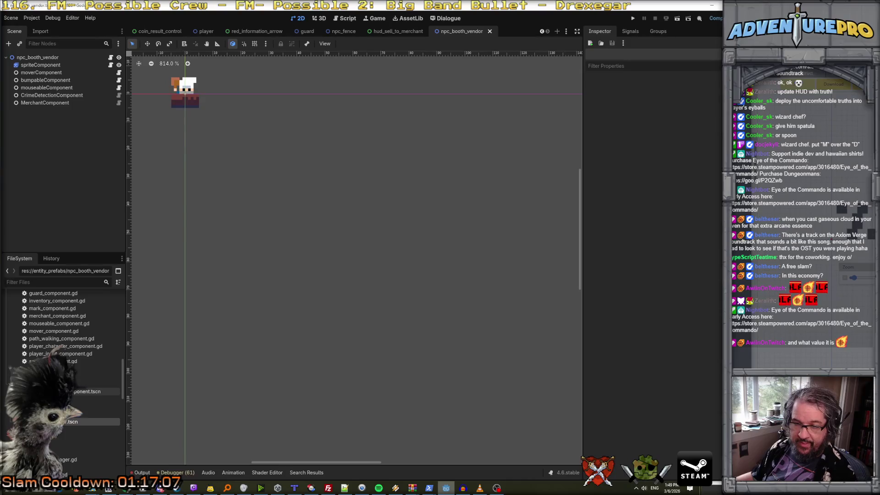
Create a new 2D scene with root bump_relay and attach the entity.gd script.
click(73, 383)
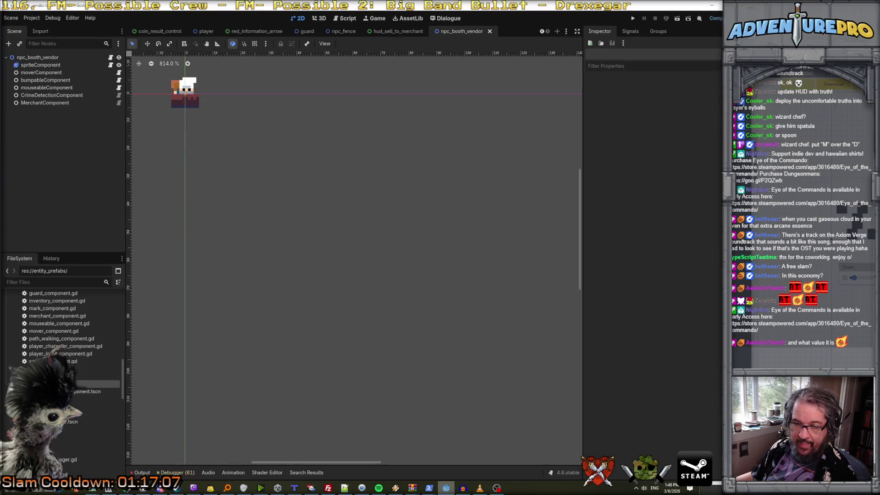
click(11, 19)
click(13, 28)
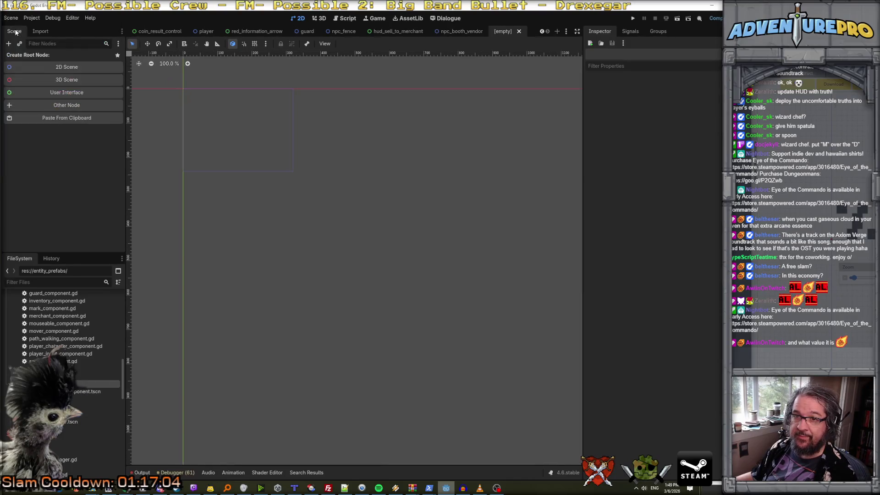
click(54, 68)
double_click(29, 57)
text(bump_relay)
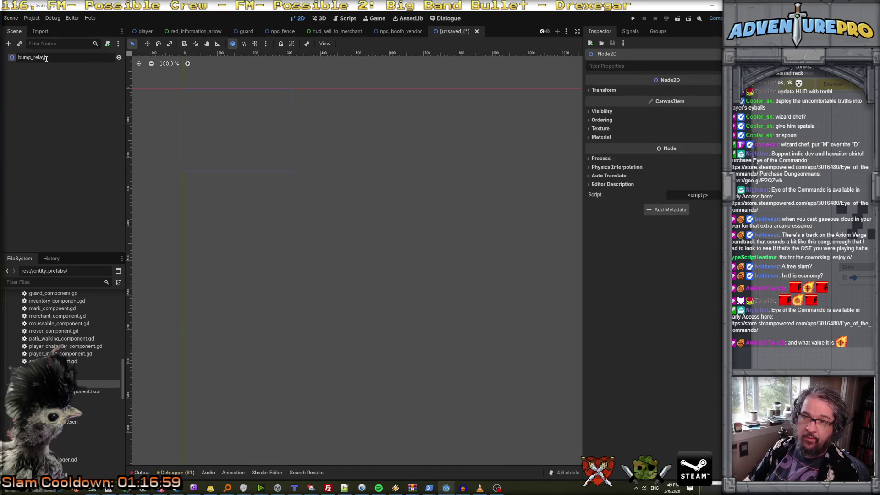
key(Return)
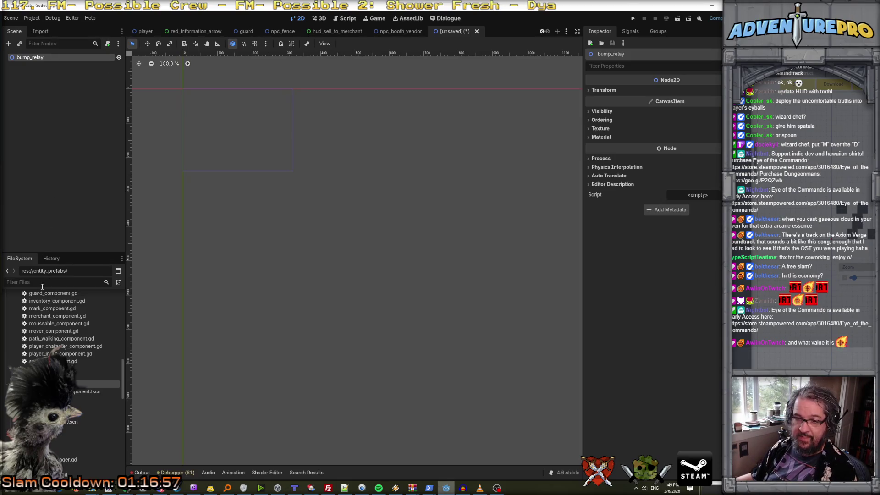
mouse_move(92, 369)
mouse_down()
mouse_move(33, 289)
mouse_move(31, 58)
mouse_up()
Add BumpableComponent and BlocksMovementComponent child nodes to bump_relay.
right_click(73, 57)
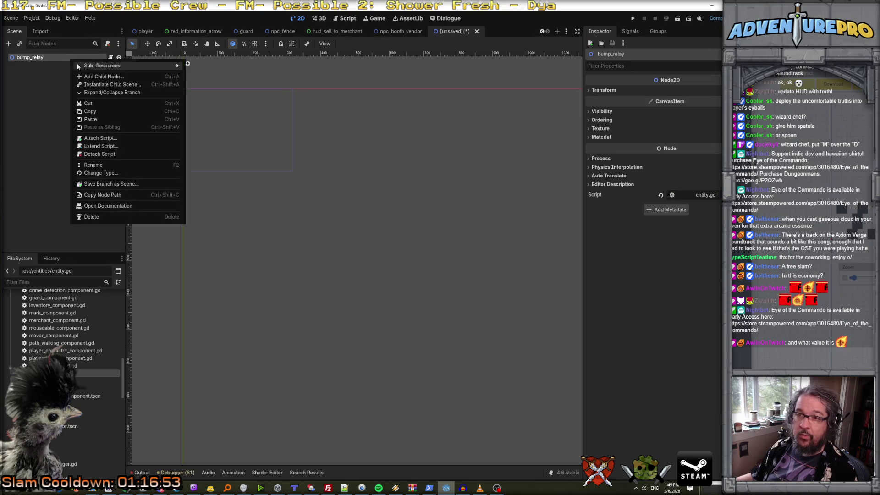
click(89, 74)
text(bu,m)
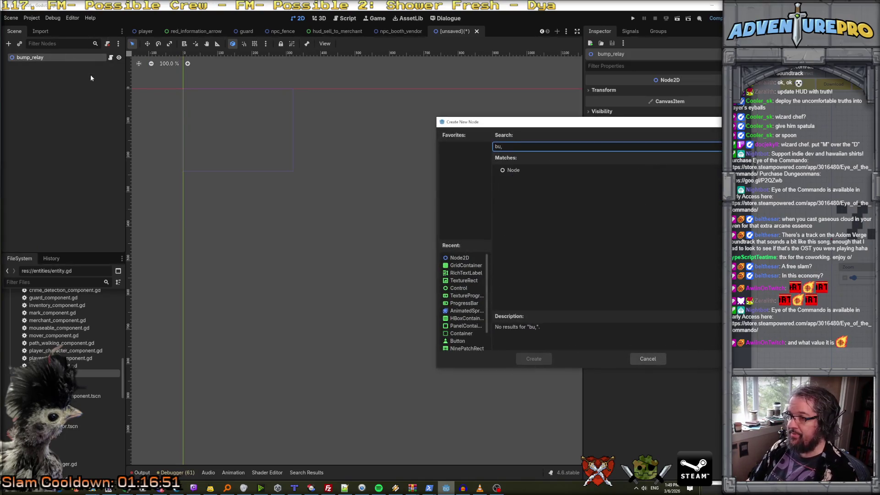
key(BackSpace)
text(mp)
key(Return)
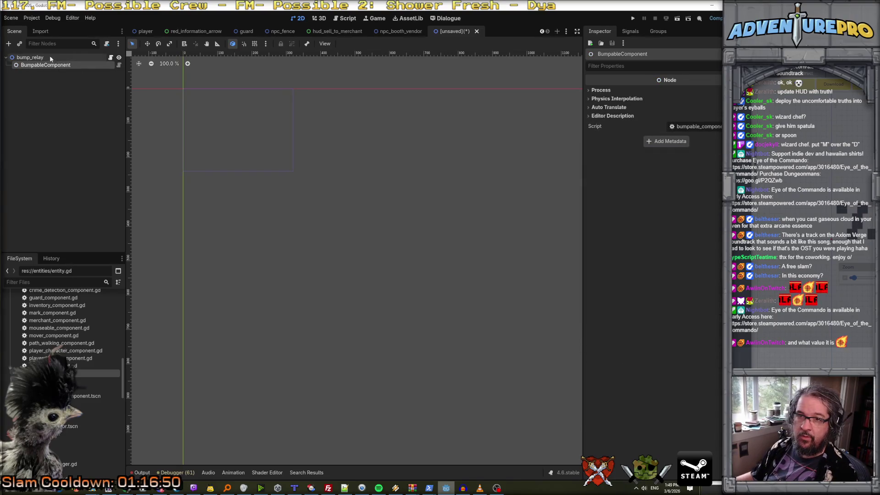
right_click(39, 56)
click(76, 73)
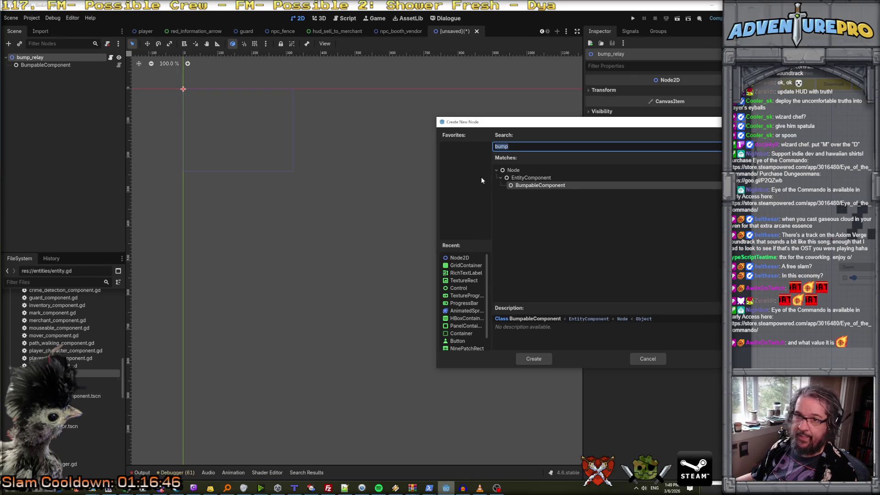
text(block)
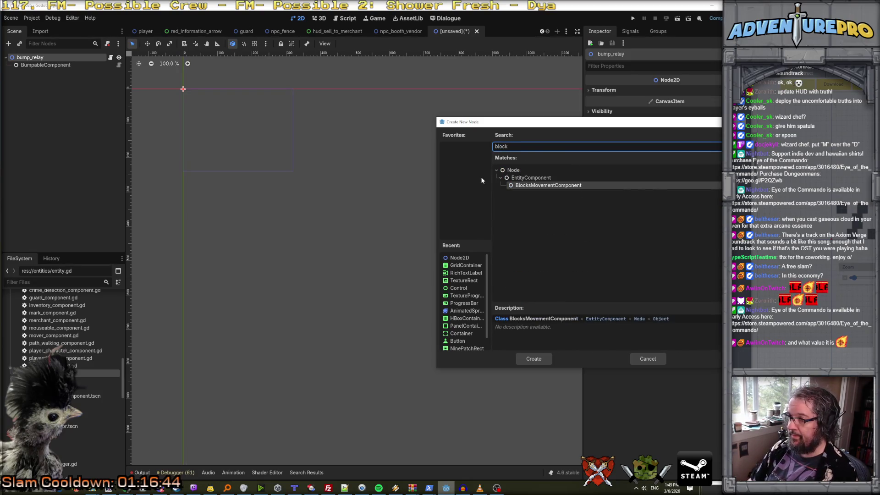
key(Return)
click(89, 116)
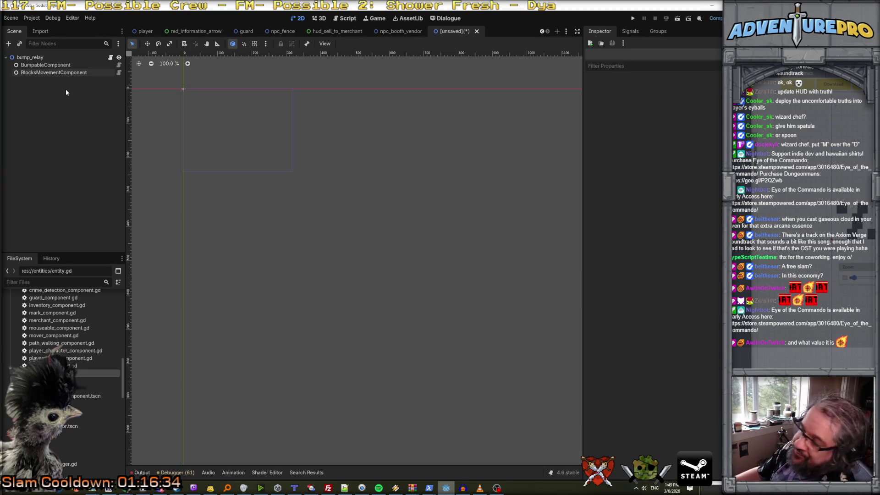
Bring up the actions for the components folder in the FileSystem.
scroll(59, 316, up, 5)
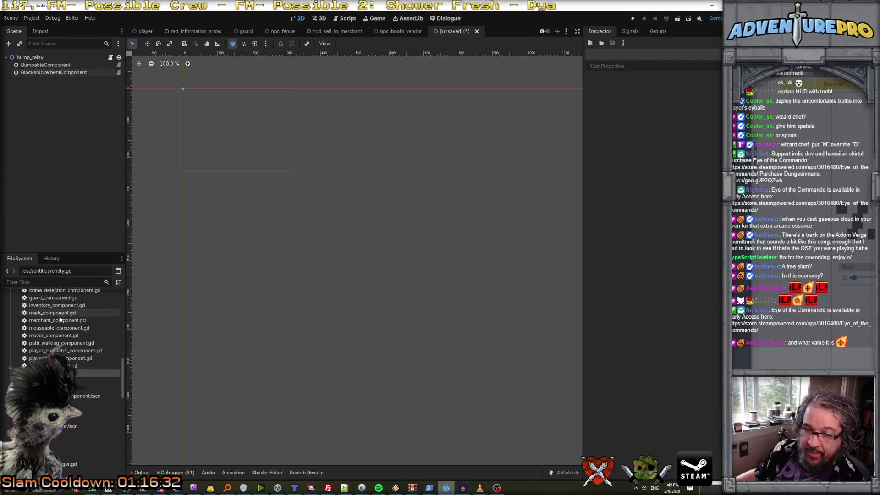
click(50, 323)
right_click(50, 323)
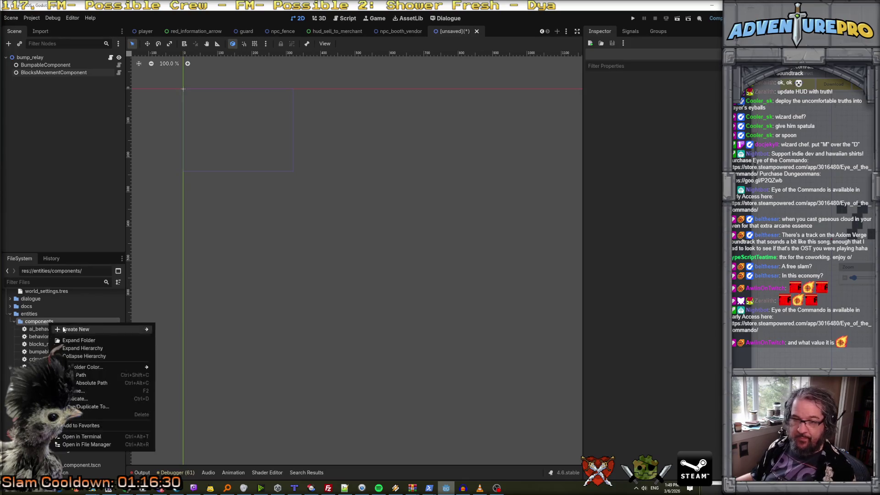
Create a new bump_relay_component.gd script in the components folder.
mouse_move(76, 330)
click(185, 346)
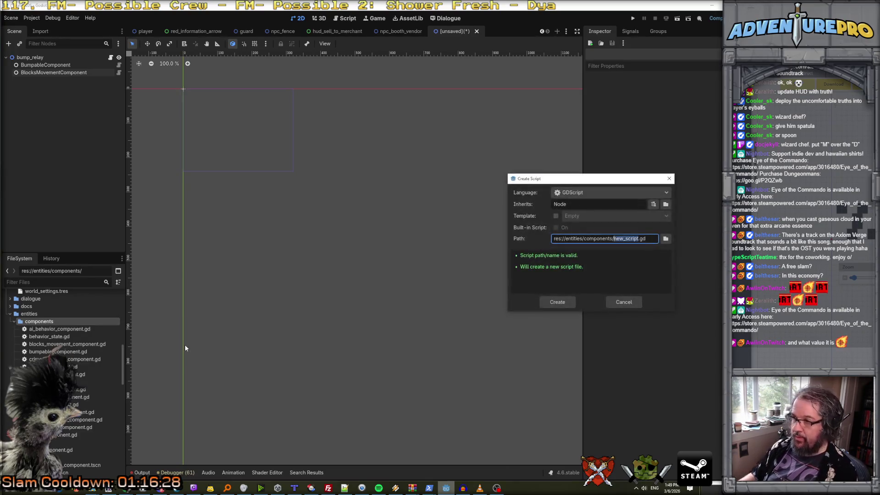
text(b)
text(p_)
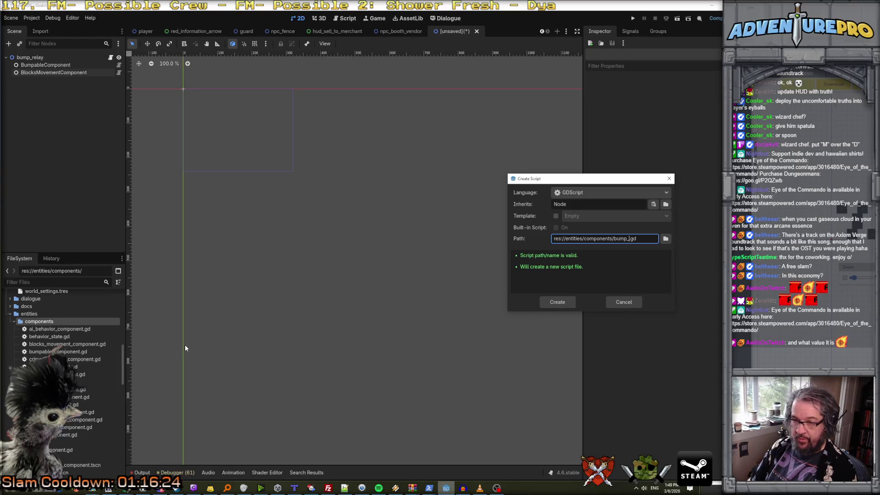
text(relay)
key(BackSpace)
key(BackSpace)
key(BackSpace)
text(lay_component)
key(Return)
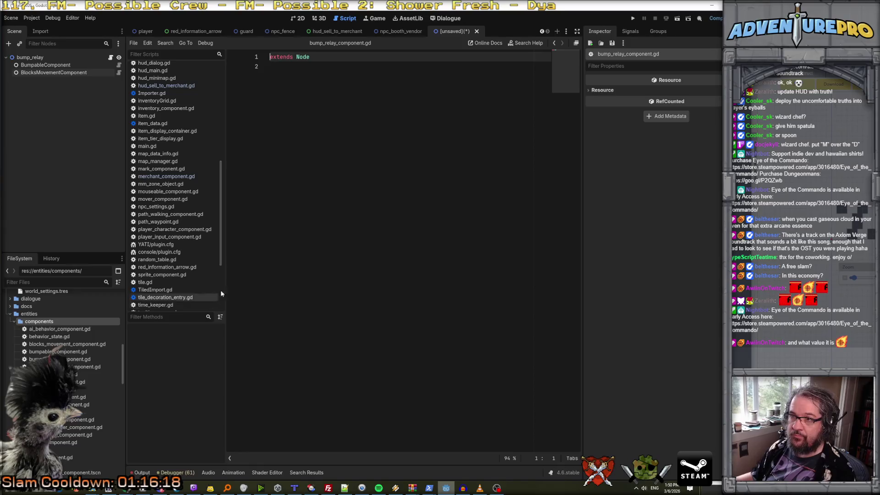
Declare the script as class_name BumpRelayComponent extending EntityComponent.
double_click(302, 56)
text(En)
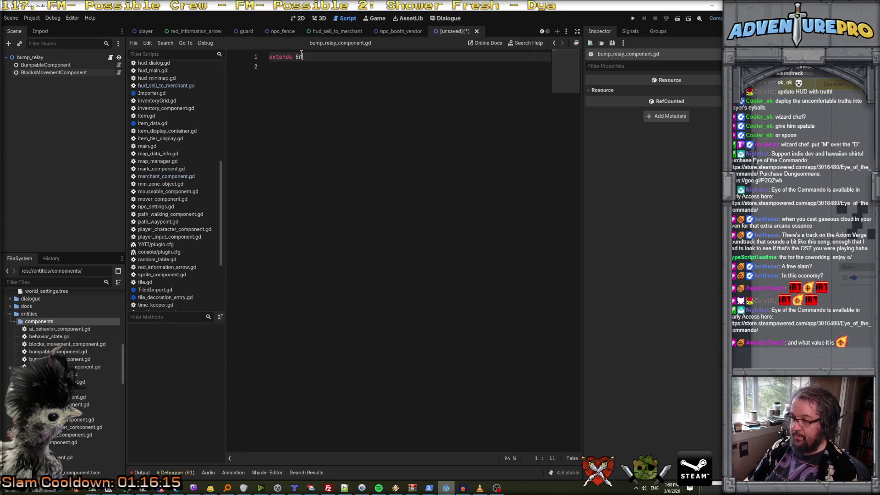
text(tityComponent)
key(Return)
key(Up)
key(Return)
key(Up)
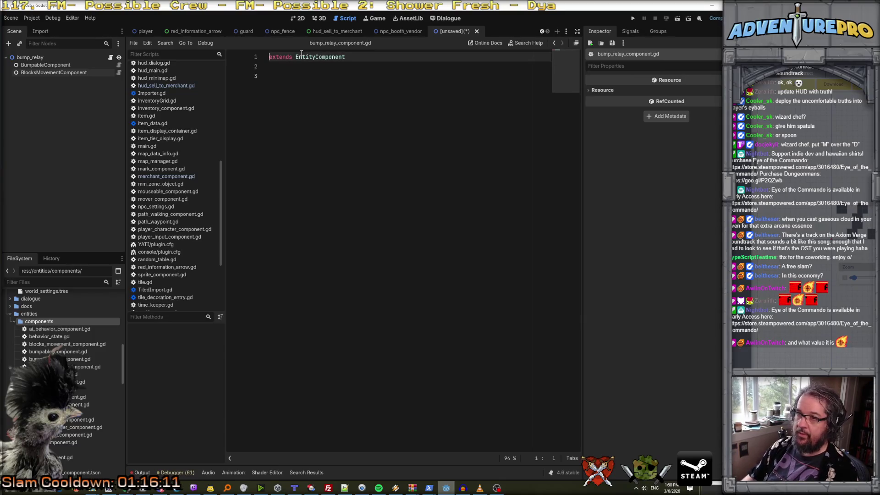
text(class_name)
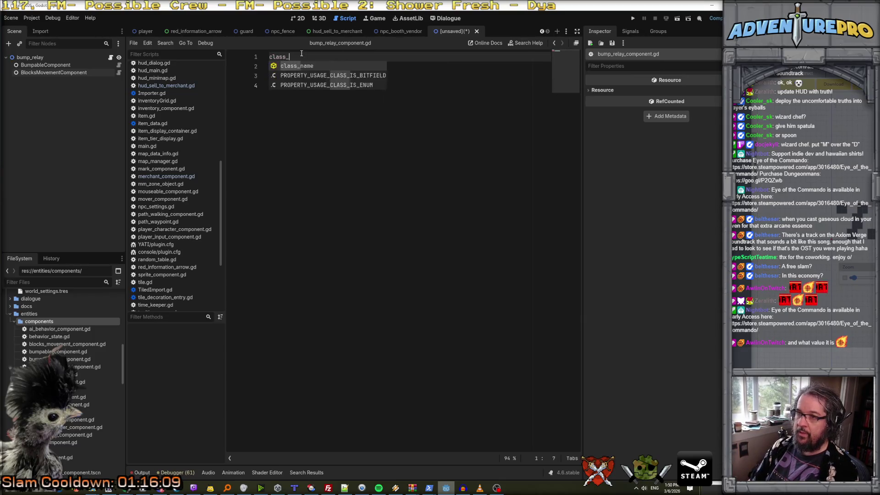
key(Return)
text(BumpRelayComponent)
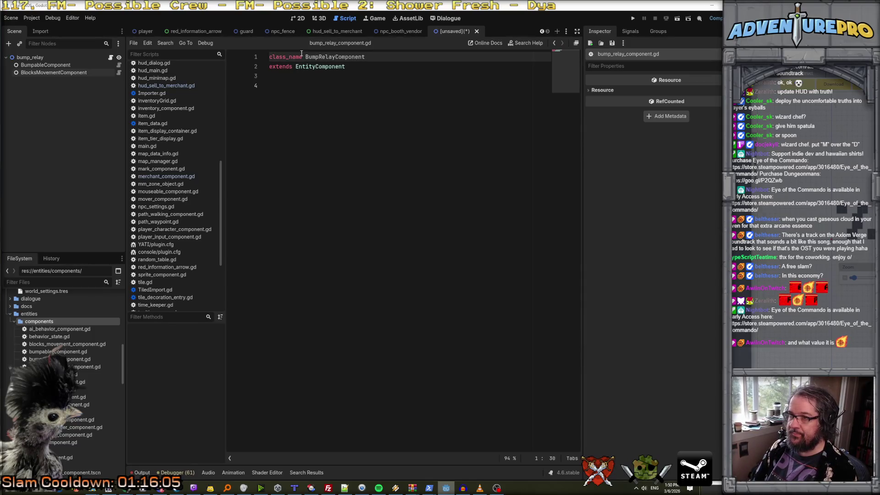
Save the new scene as bump_relay.tscn in the entity_prefabs folder.
key(ctrl+s)
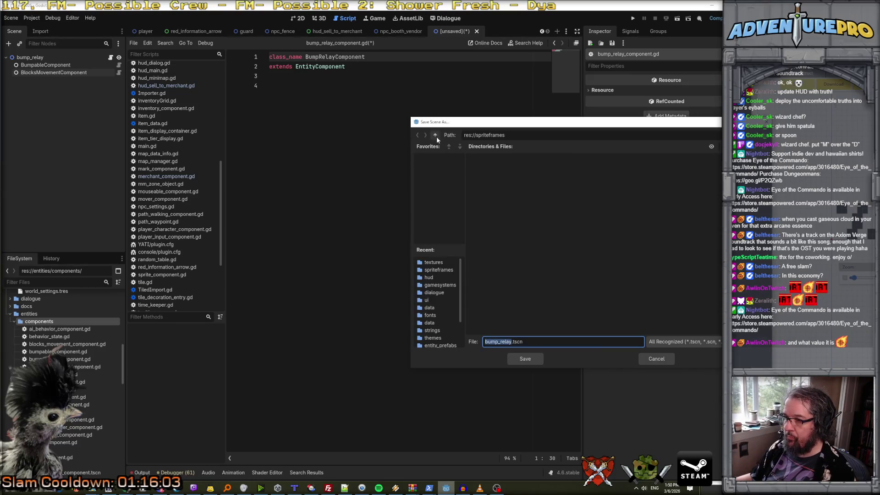
click(436, 135)
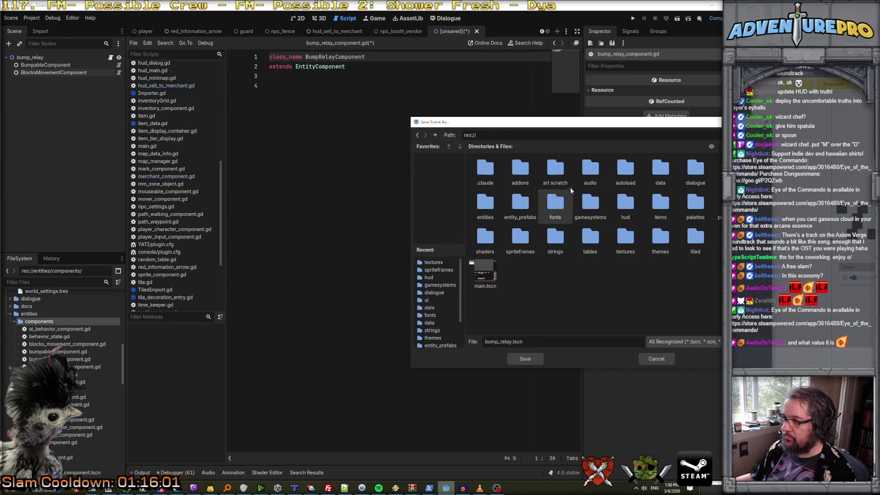
double_click(514, 203)
click(525, 360)
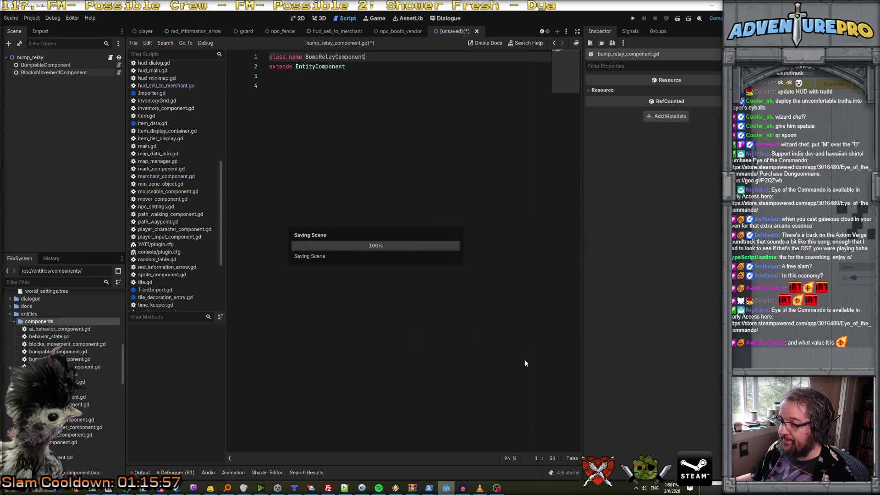
mouse_move(431, 489)
click(446, 460)
Ask Claude Code to make BumpRelayComponent forward bumps to a different entity, then review the script in Godot.
text(I've created a N)
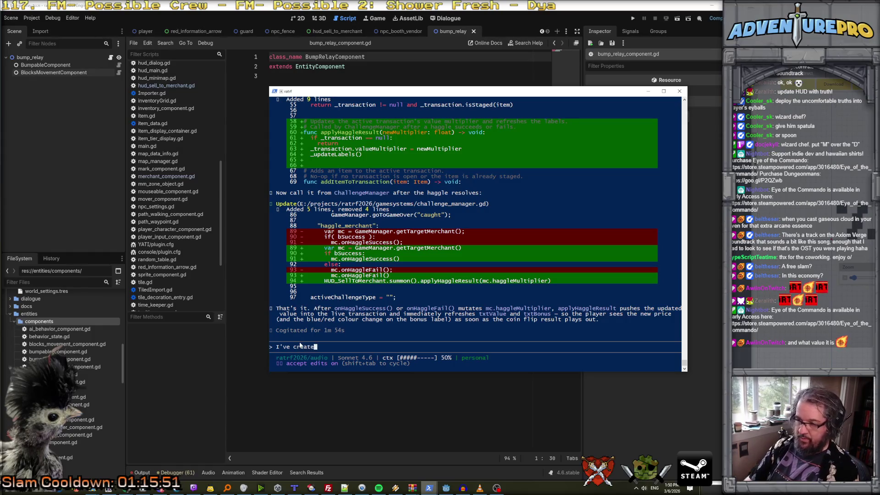
key(BackSpace)
text(BumpRelayComponent)
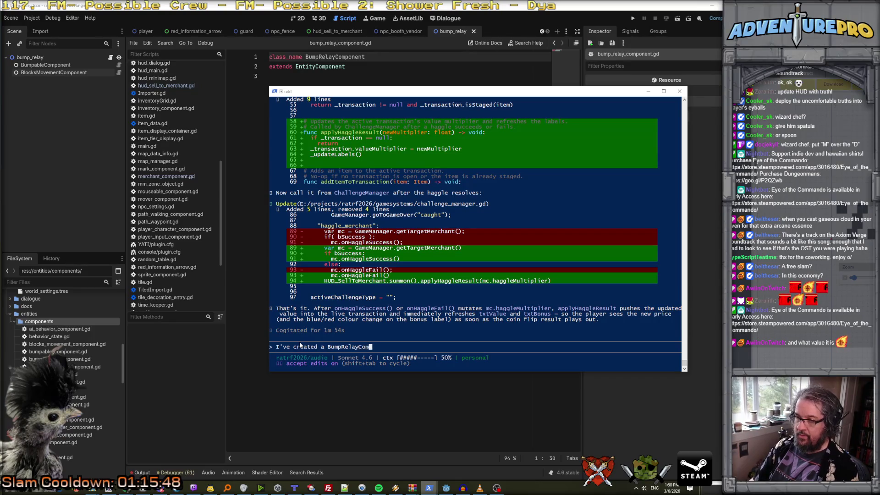
text(. )
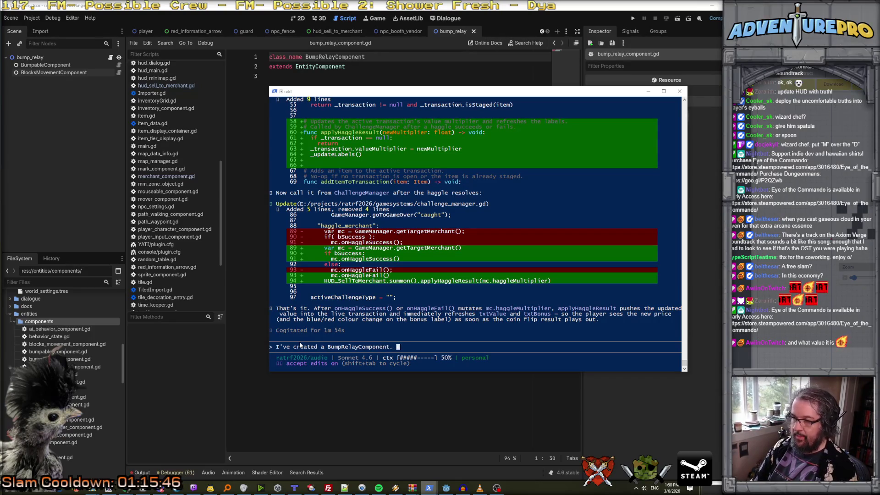
text(Its job)
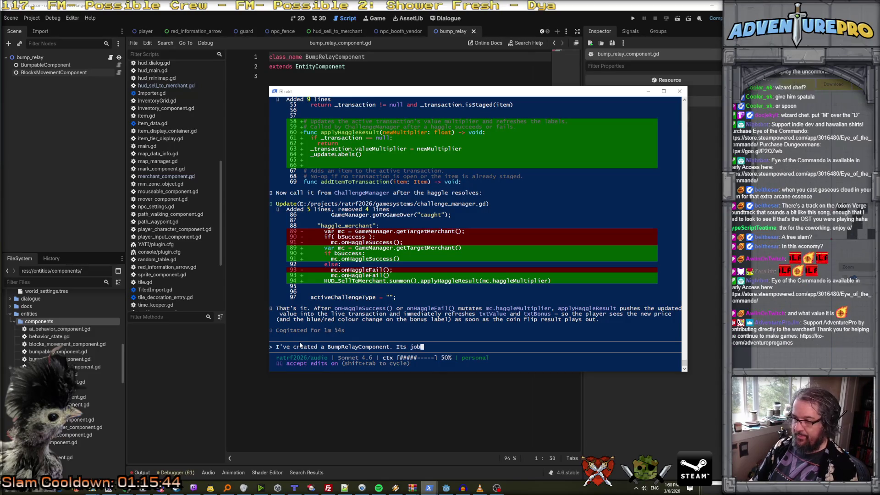
text(, when bumped, is )
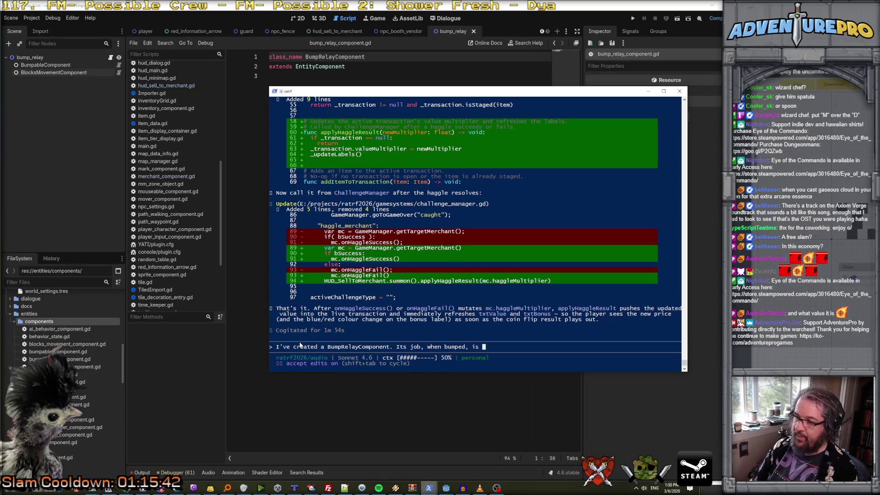
text(to send that bump )
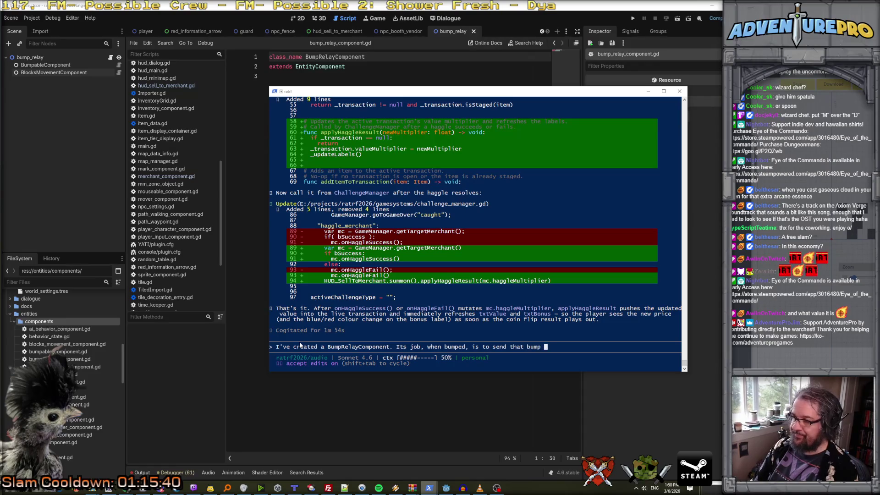
text(to a different en)
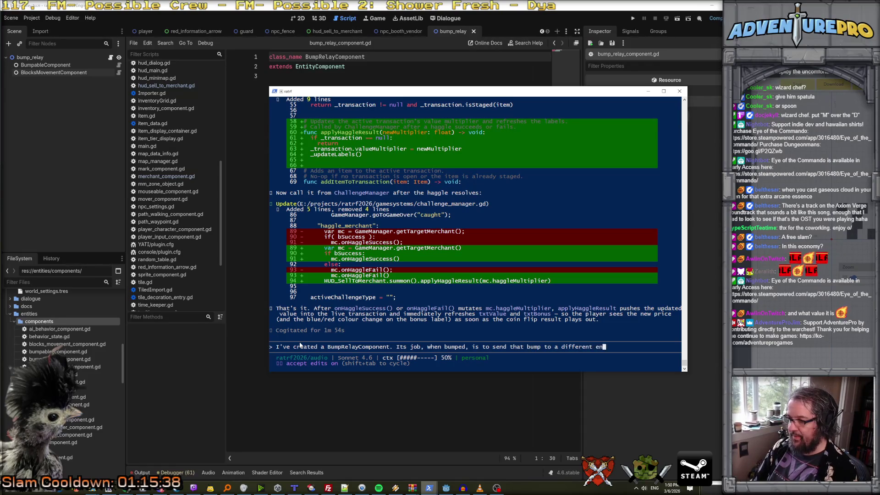
text(tity. We can set that entity )
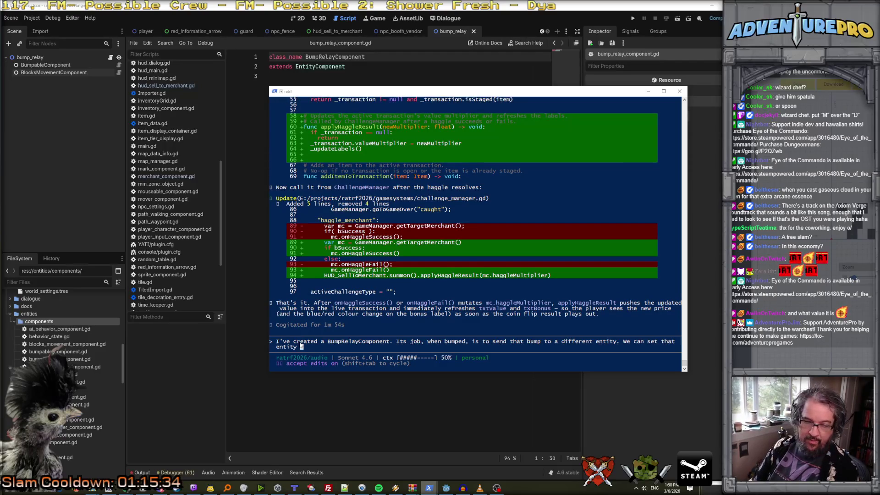
text(through a function on the component.)
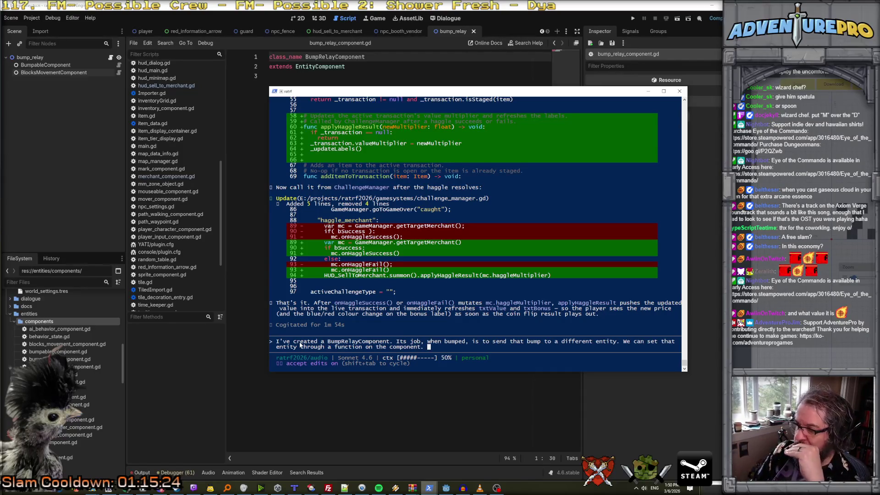
key(Return)
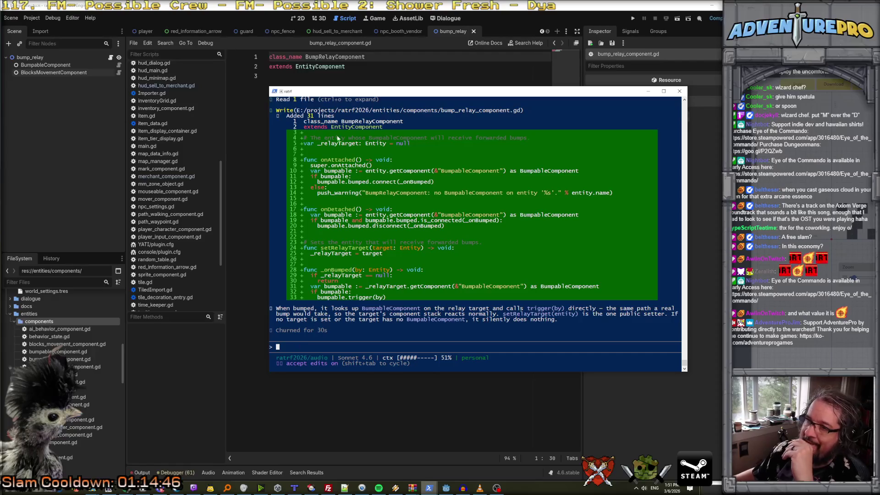
click(332, 79)
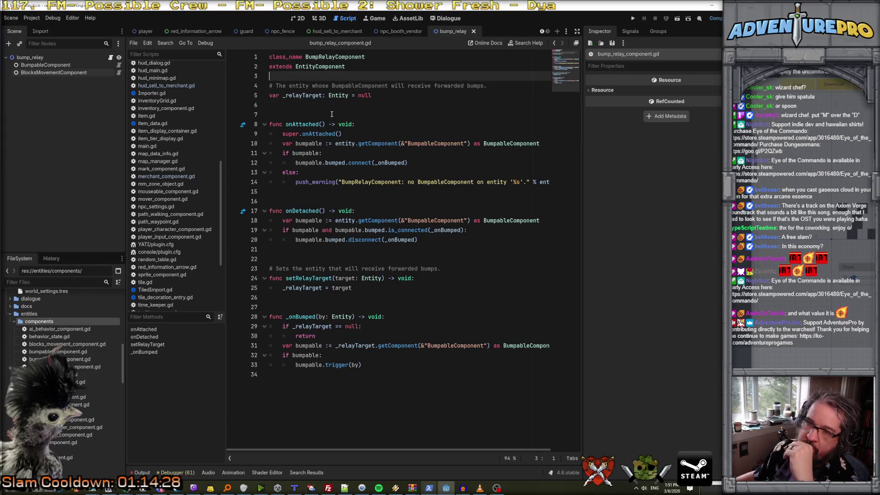
click(326, 66)
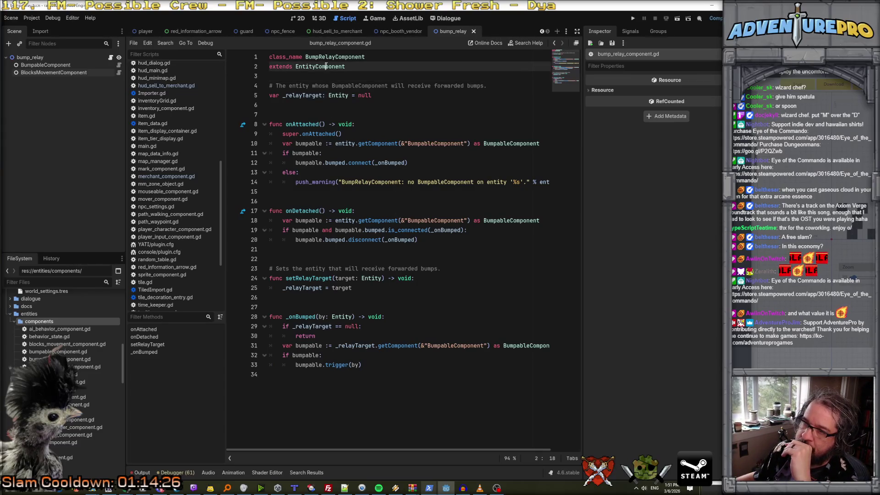
key(Left)
key(Left)
key(Left)
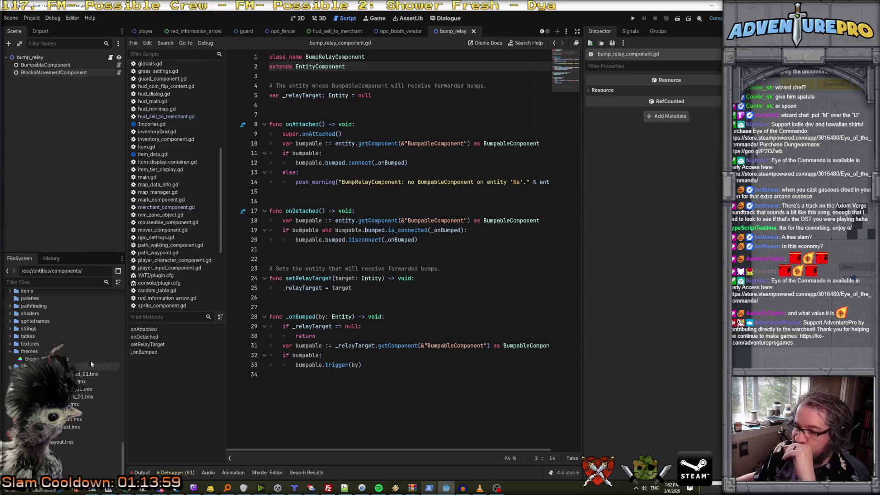
key(ctrl+shift+f)
text(entr)
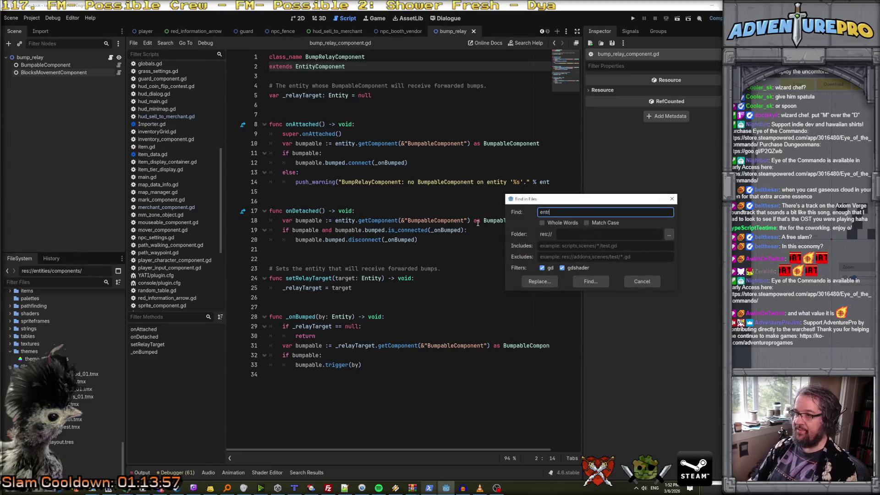
text(ance_gate)
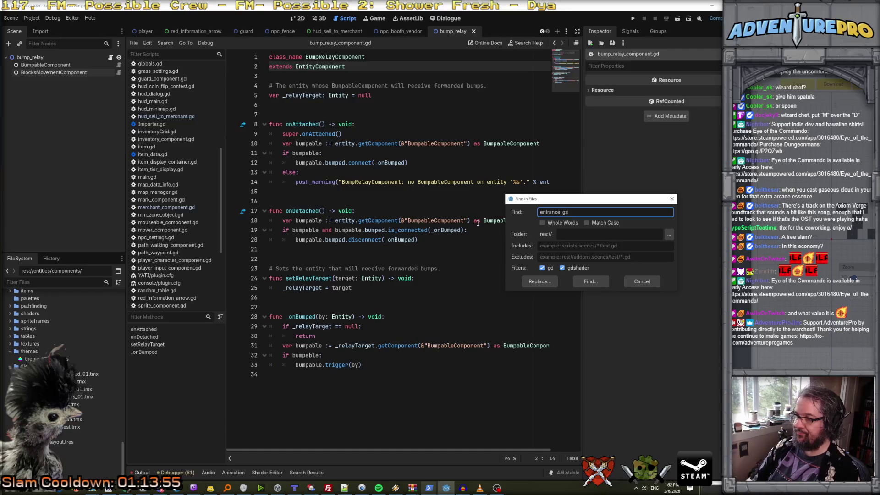
key(Return)
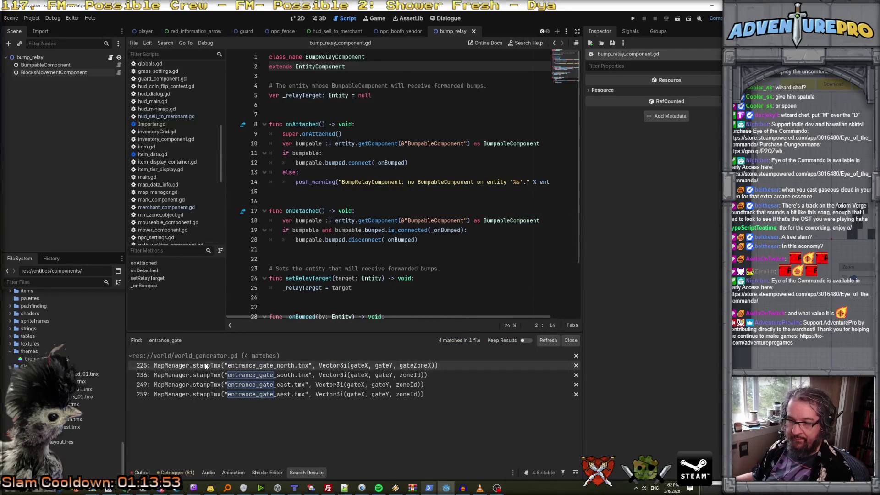
click(209, 366)
click(333, 270)
ctrl+click(333, 270)
scroll(380, 241, down, 8)
scroll(380, 241, down, 1)
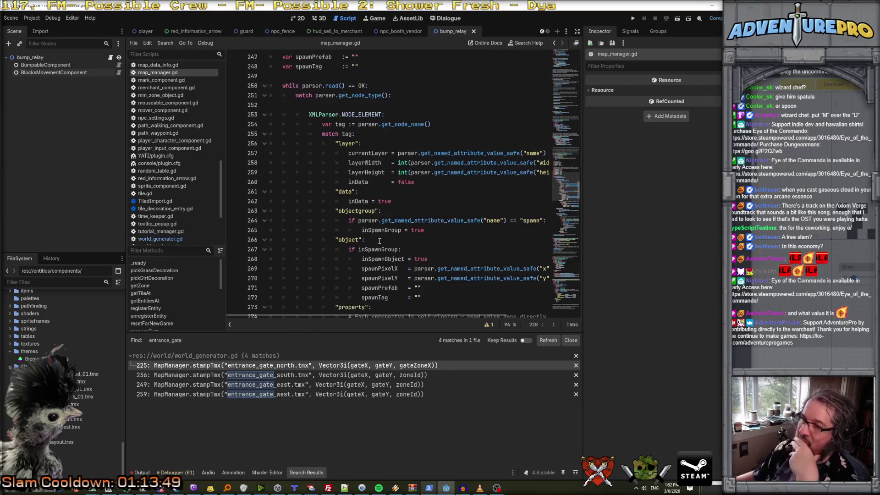
scroll(379, 241, down, 16)
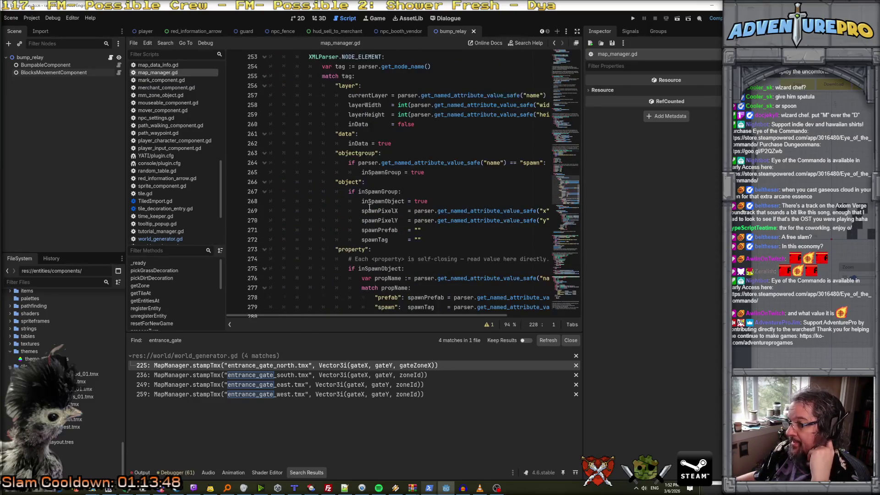
scroll(370, 208, up, 1)
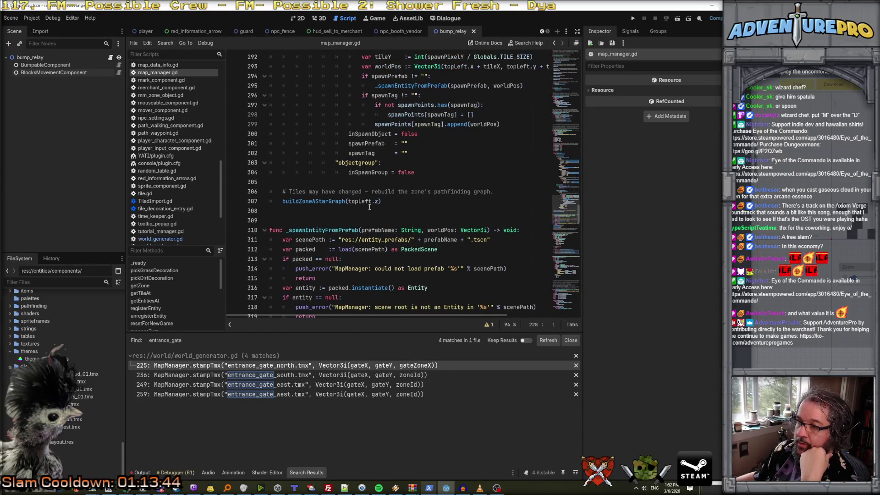
scroll(367, 193, up, 11)
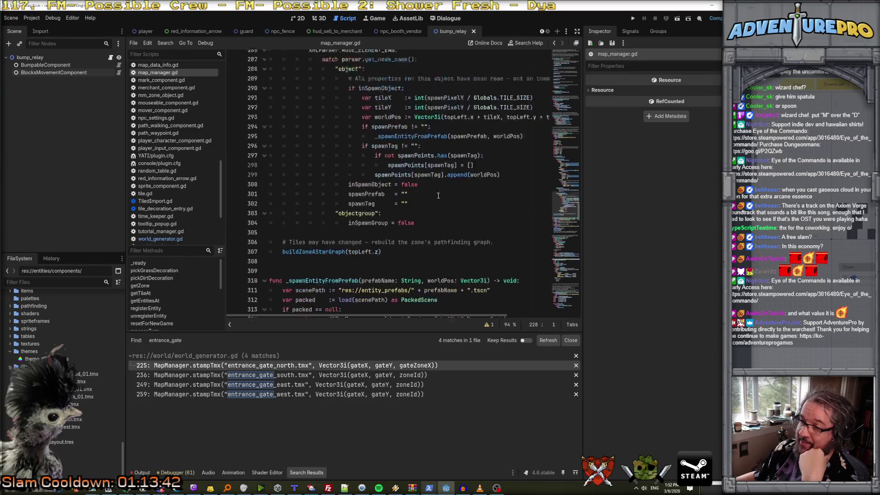
scroll(438, 196, up, 13)
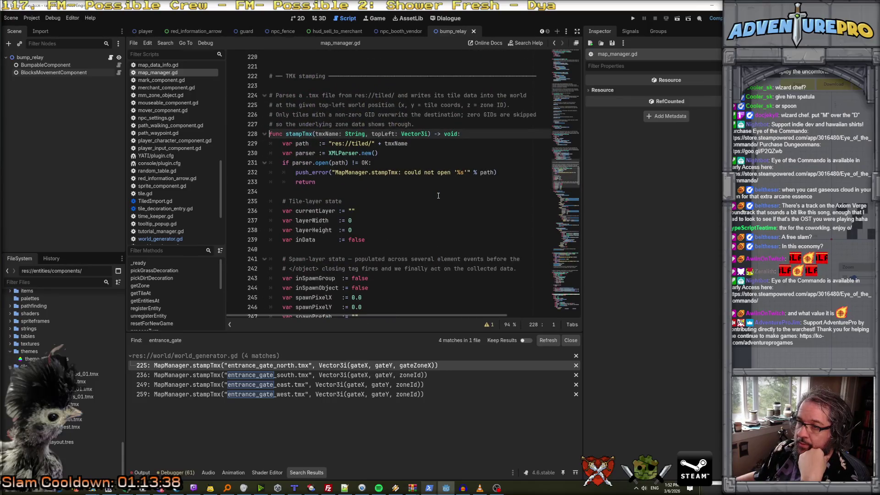
scroll(439, 196, down, 9)
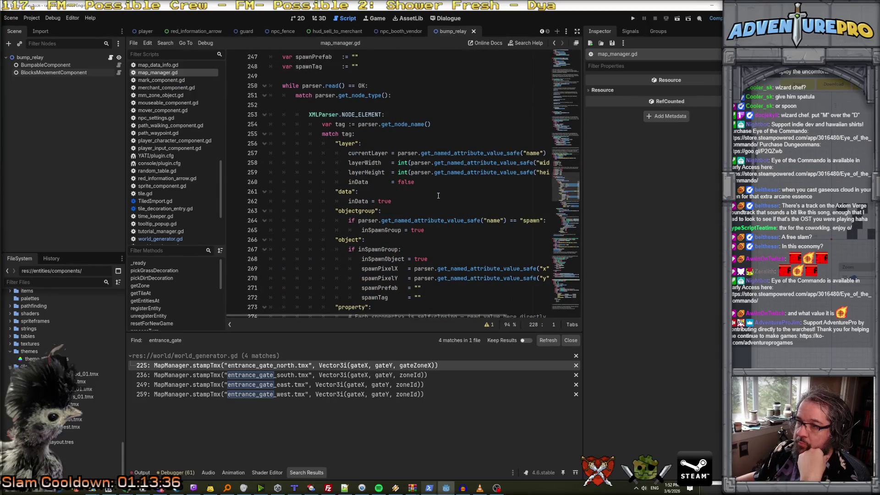
scroll(438, 196, down, 3)
scroll(414, 167, right, 2)
scroll(414, 167, left, 2)
scroll(376, 179, down, 1)
click(373, 181)
scroll(387, 175, up, 4)
scroll(388, 177, down, 4)
click(497, 239)
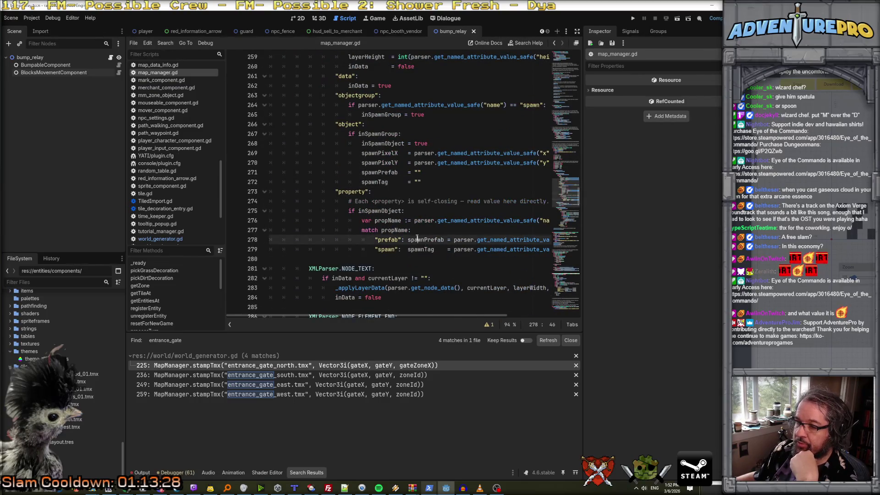
scroll(445, 192, down, 2)
scroll(445, 192, right, 3)
scroll(445, 192, left, 3)
click(397, 191)
click(429, 182)
scroll(429, 182, right, 3)
scroll(429, 182, left, 3)
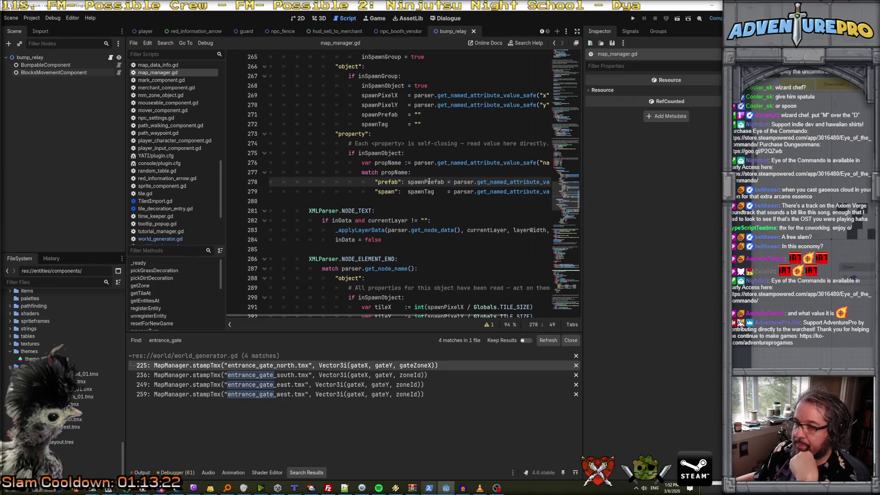
scroll(429, 182, right, 3)
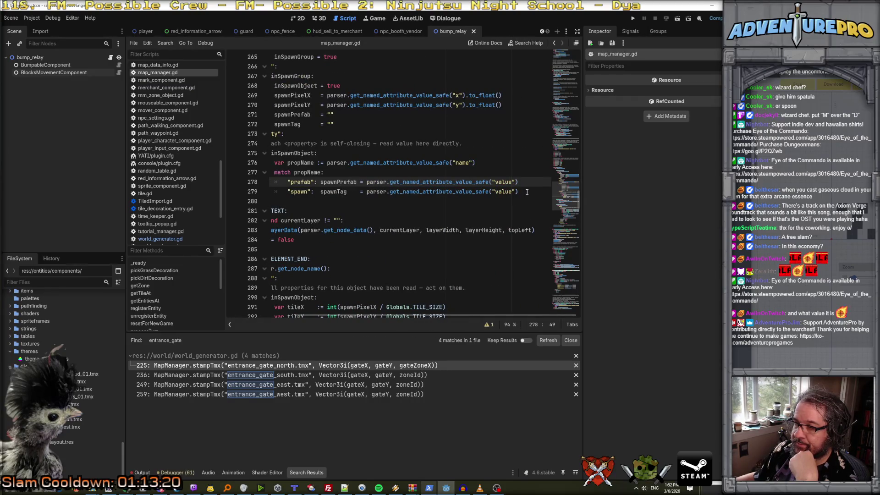
scroll(528, 192, left, 3)
scroll(527, 192, up, 10)
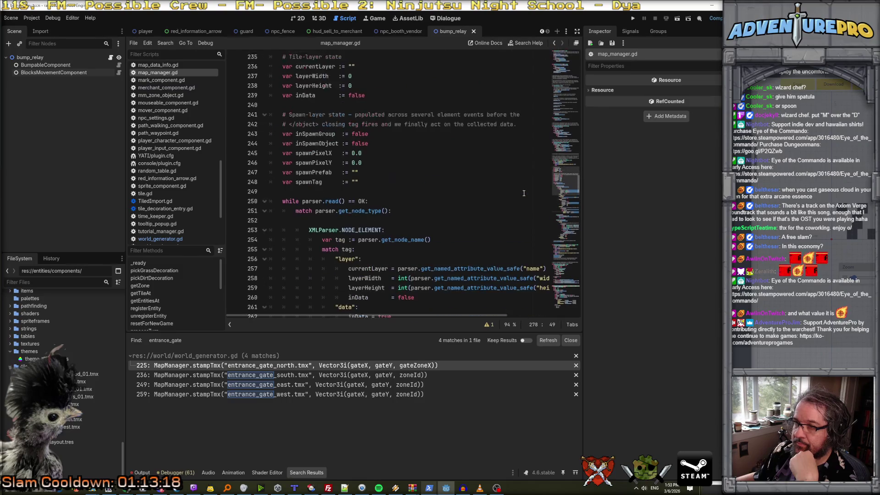
scroll(426, 198, up, 3)
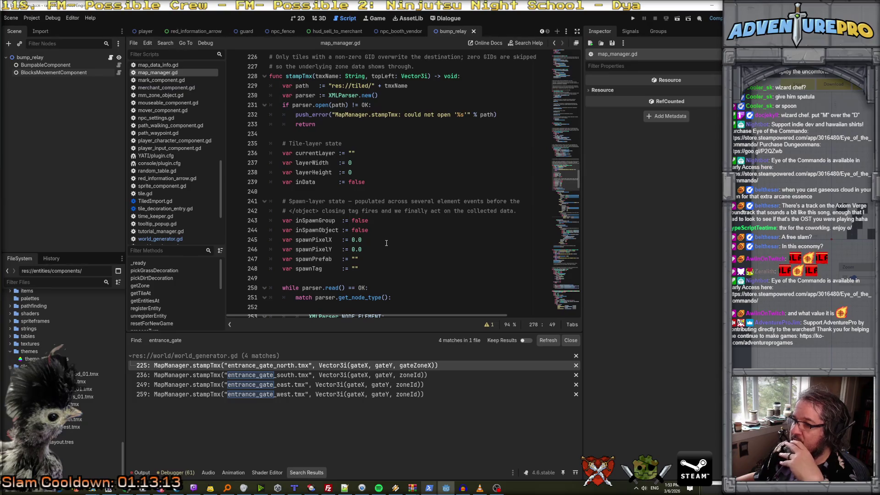
scroll(386, 243, up, 1)
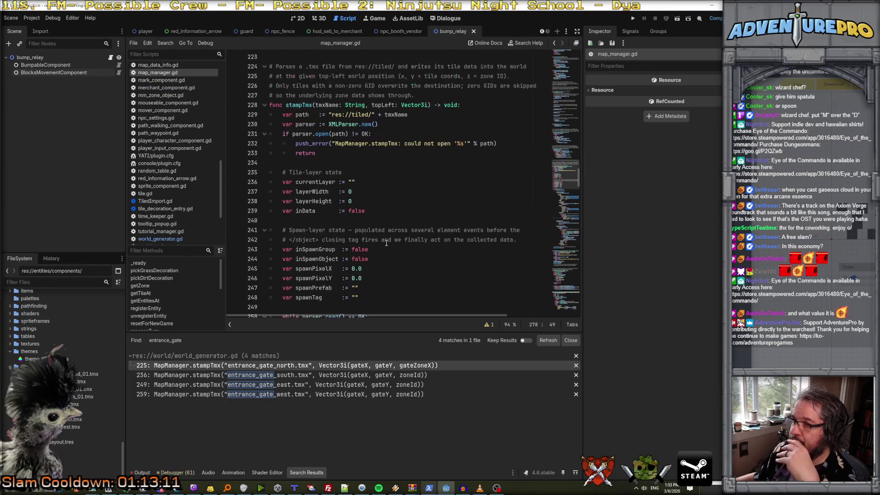
scroll(387, 243, down, 9)
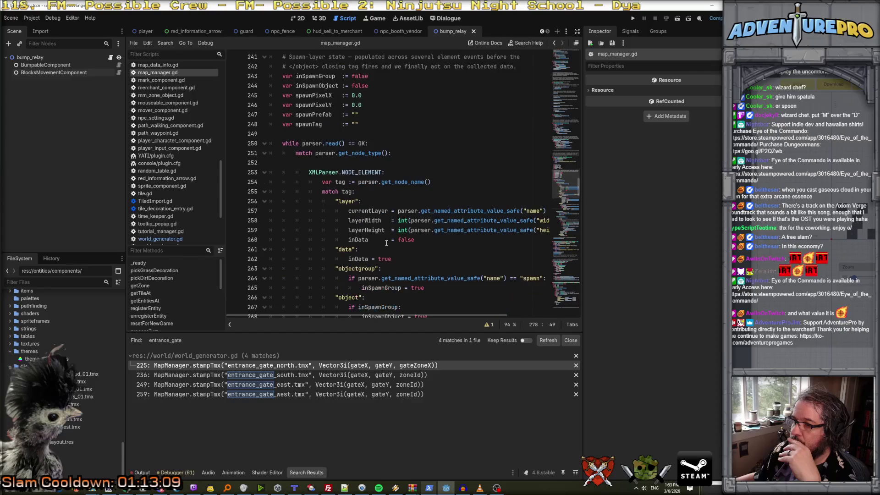
scroll(386, 243, up, 4)
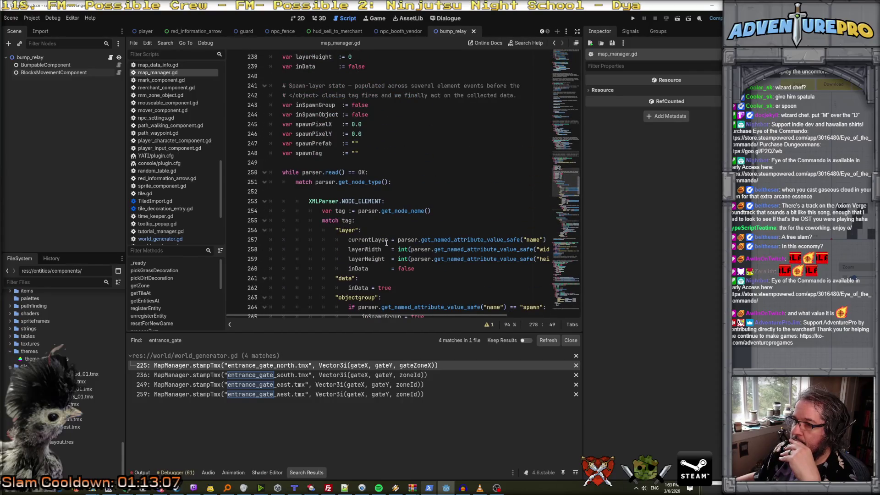
scroll(386, 243, down, 10)
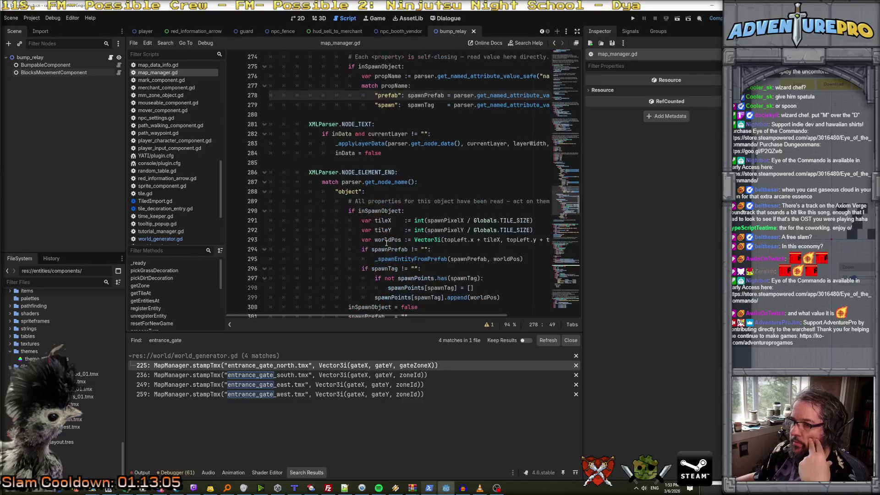
scroll(386, 243, down, 10)
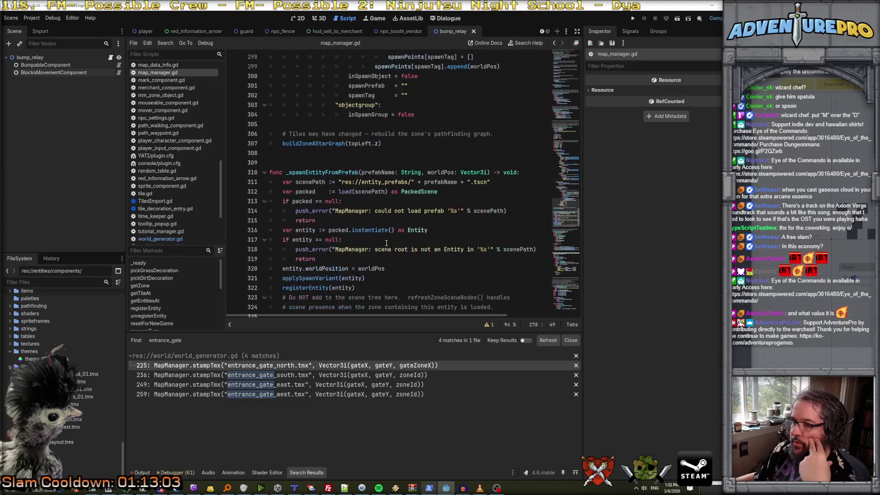
scroll(386, 243, up, 9)
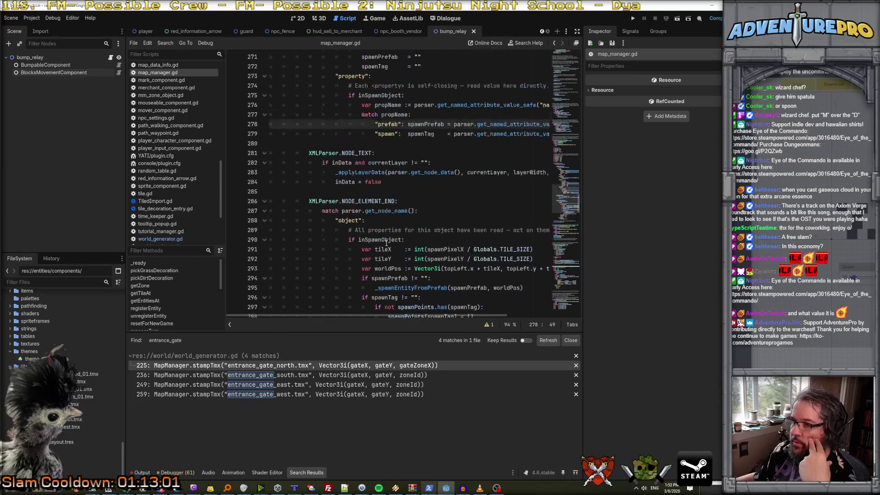
scroll(387, 243, up, 5)
scroll(387, 243, right, 3)
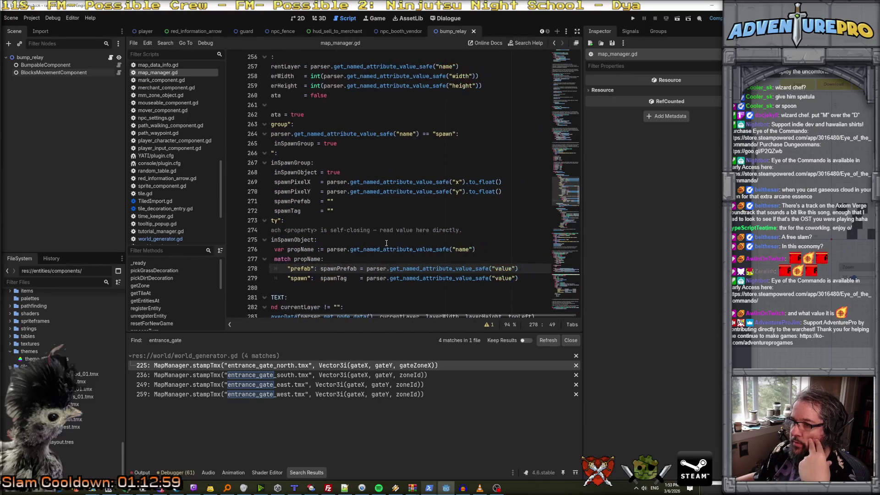
scroll(386, 243, left, 3)
scroll(387, 243, up, 6)
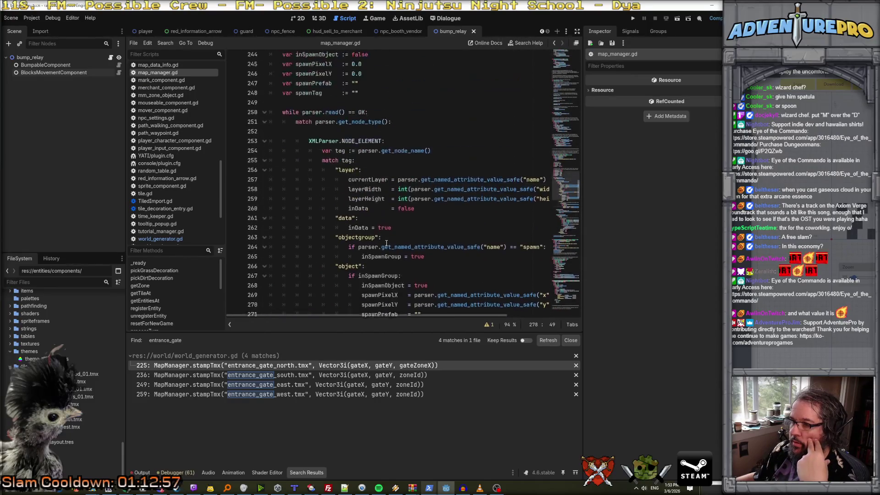
scroll(413, 243, down, 9)
Search the project for spawnPrefab and jump to the line 294 check in map_manager.gd.
double_click(421, 182)
key(ctrl+shift+f)
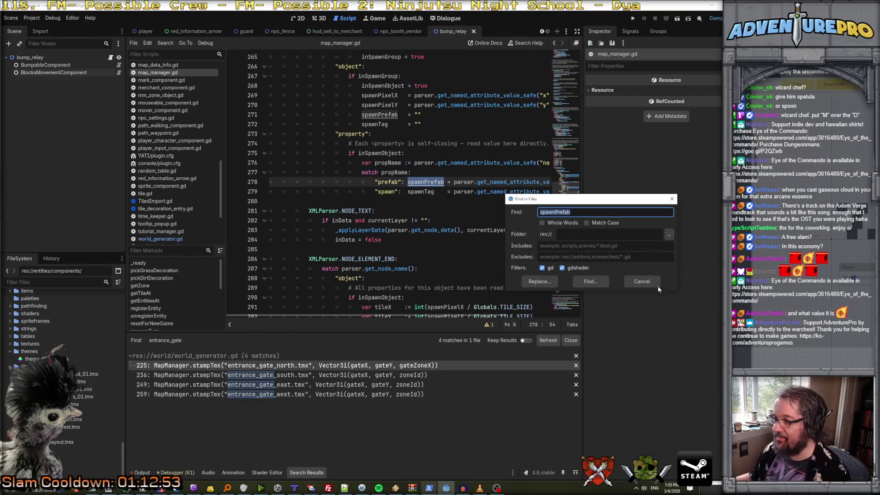
click(591, 282)
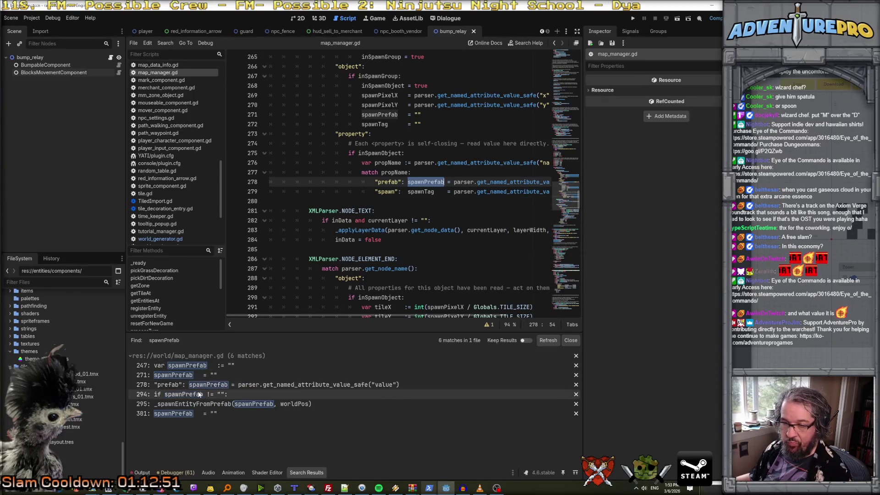
click(199, 394)
scroll(430, 253, down, 6)
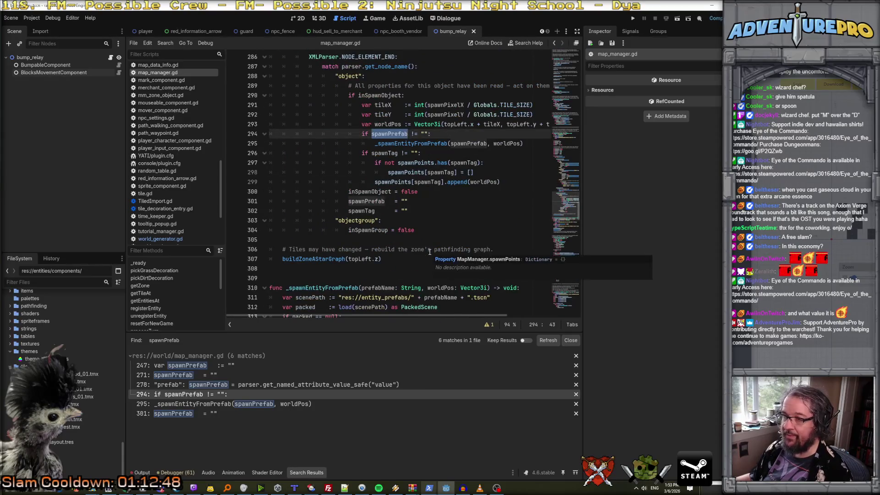
scroll(430, 251, up, 6)
scroll(430, 247, up, 2)
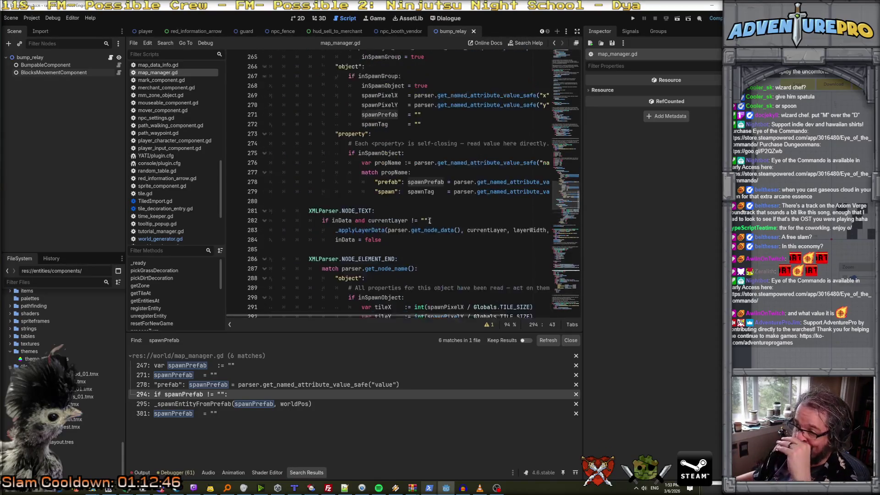
scroll(424, 226, up, 6)
scroll(424, 227, down, 6)
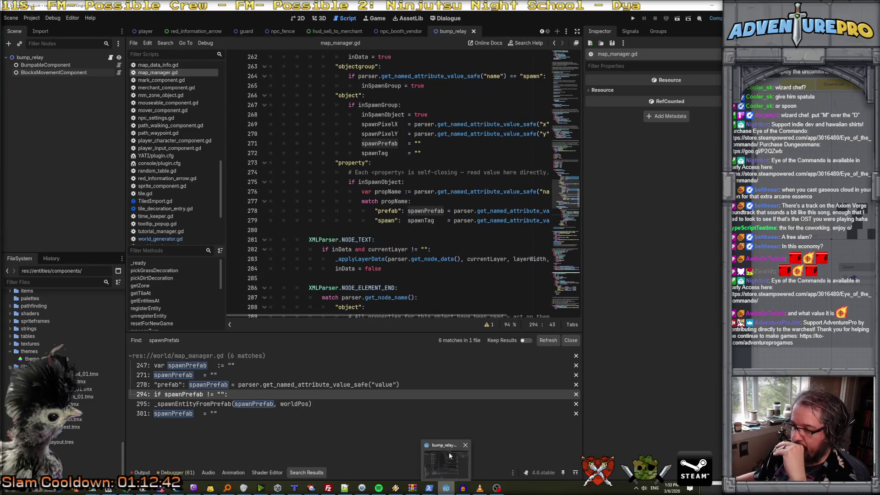
click(444, 394)
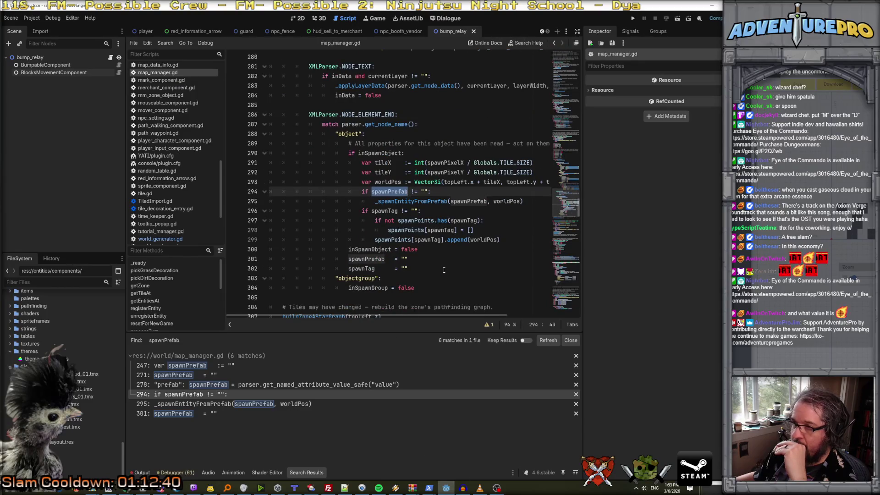
scroll(444, 269, down, 2)
Check bump_relay's properties in Tiled, then start a Claude Code prompt about the custom 'target' property.
mouse_move(436, 488)
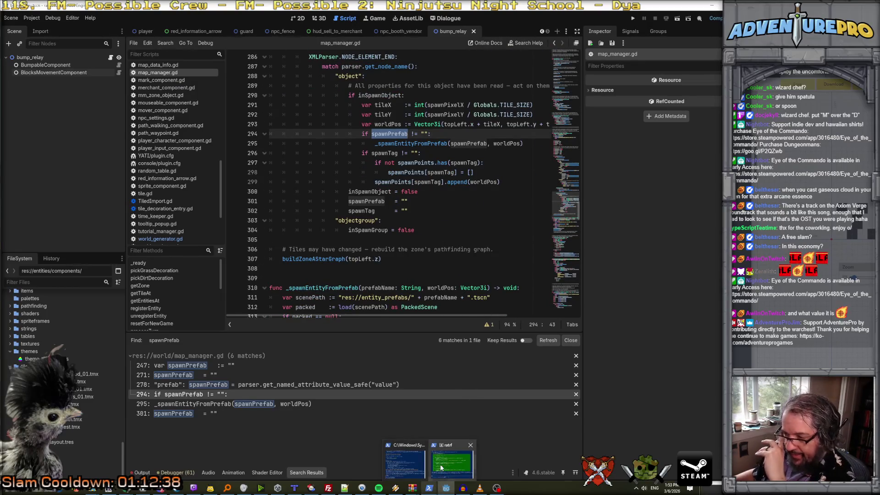
click(441, 468)
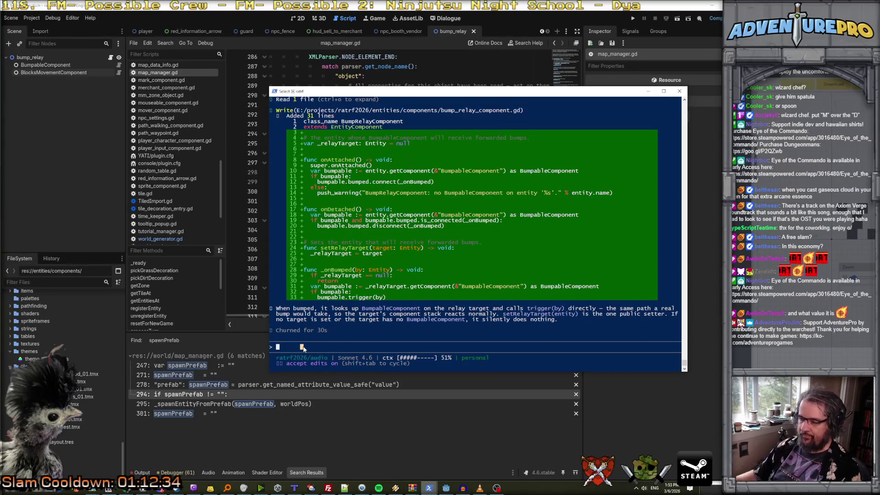
click(294, 488)
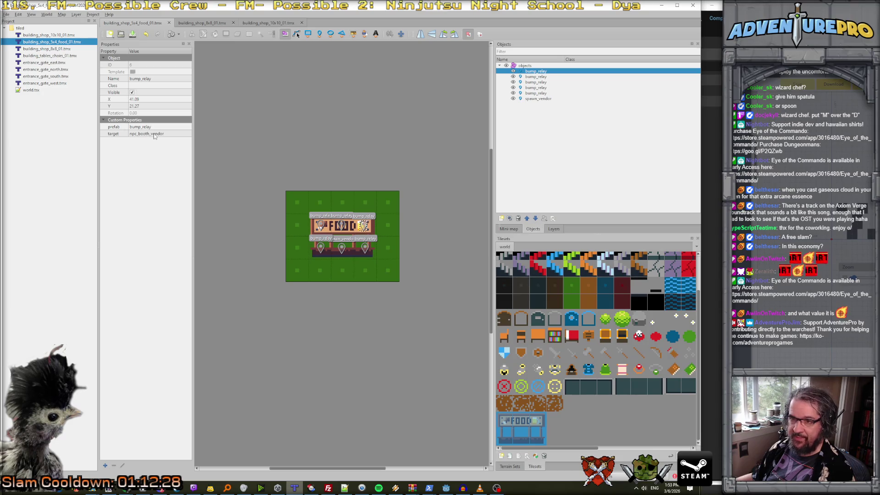
key(alt+Tab)
text(in tiled, )
text(as)
text(ded a cust)
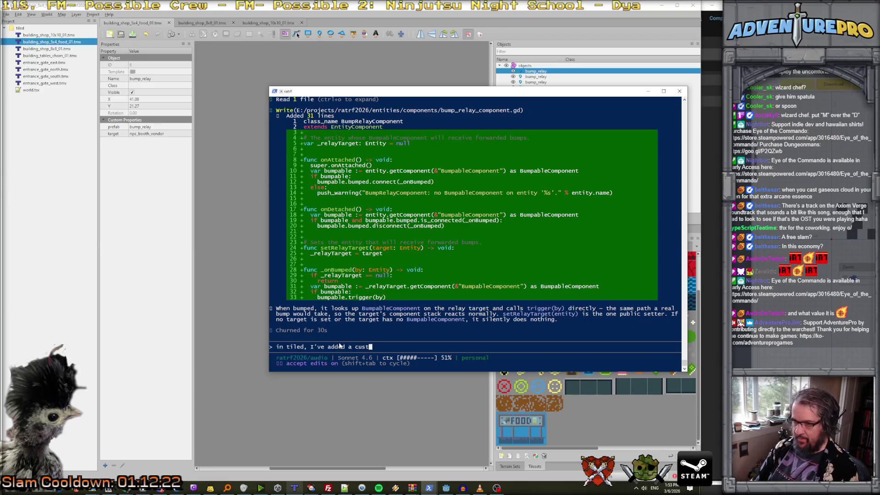
text(om property to the )
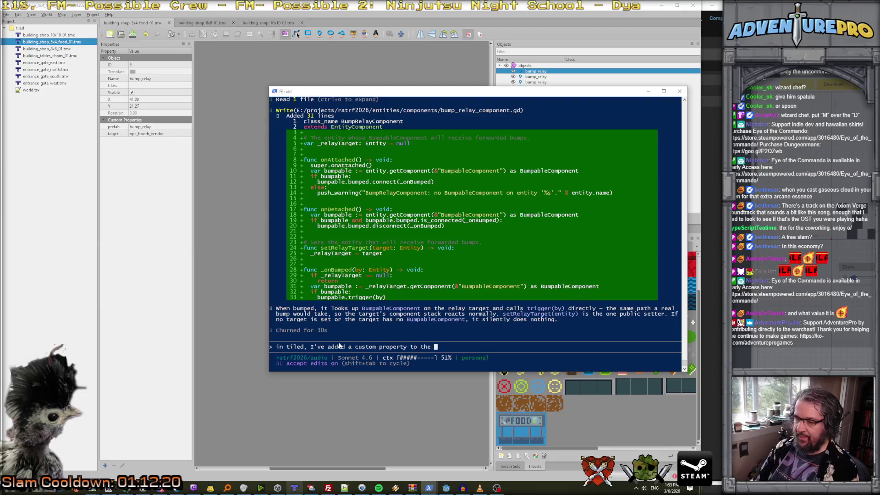
text(object layer called "target", )
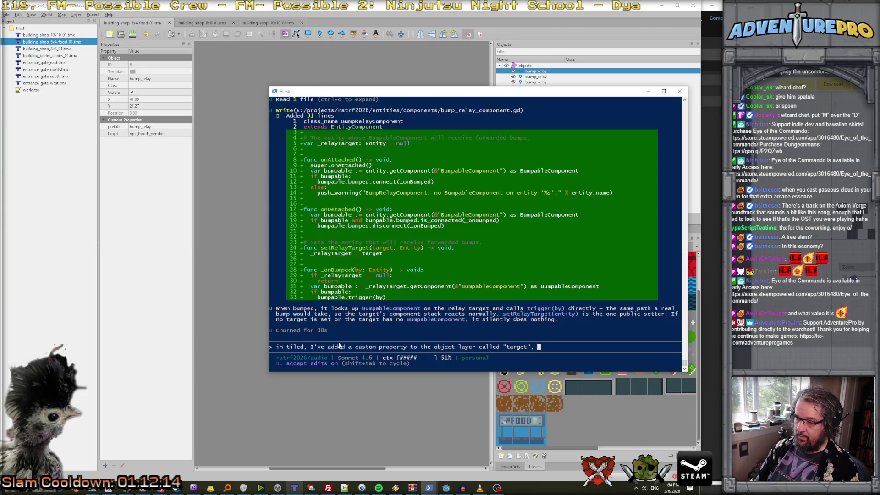
text(and I'd like th)
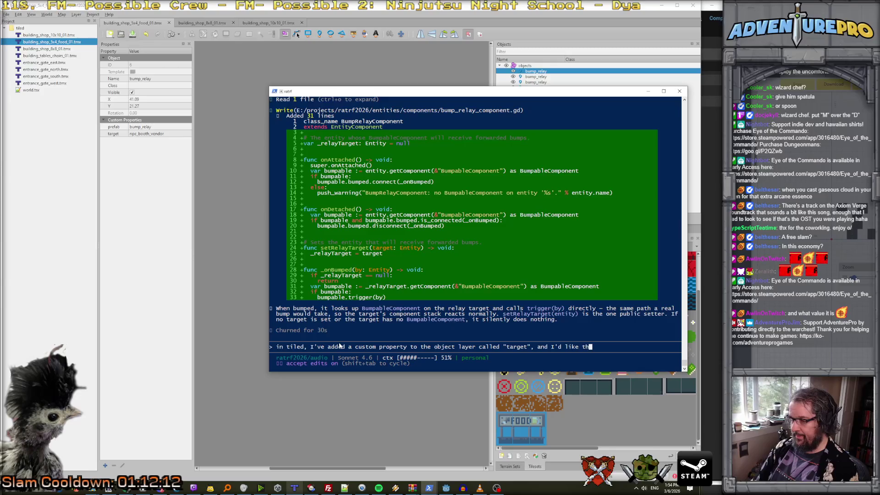
text(at value to be)
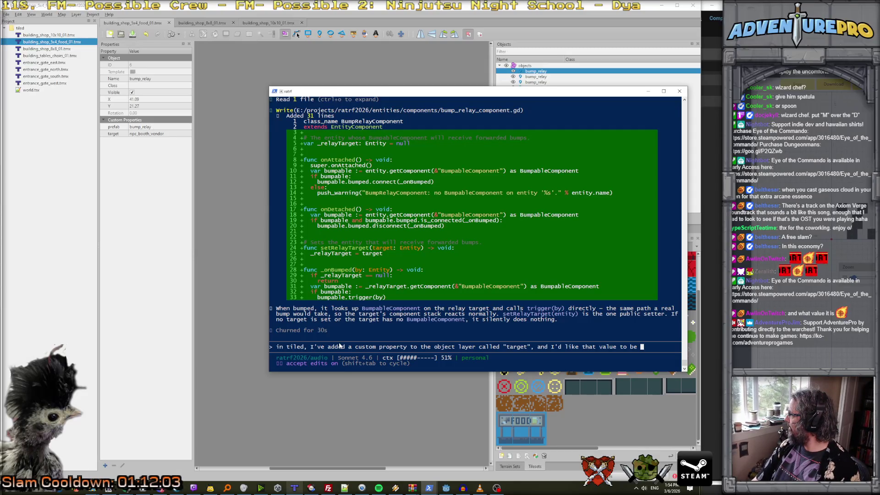
Redraft the request as 'After an entity is spawned via tmx stamping, I'd like a postStampCleanup(dictionary[string|string]'.
key(BackSpace)
key(BackSpace)
key(BackSpace)
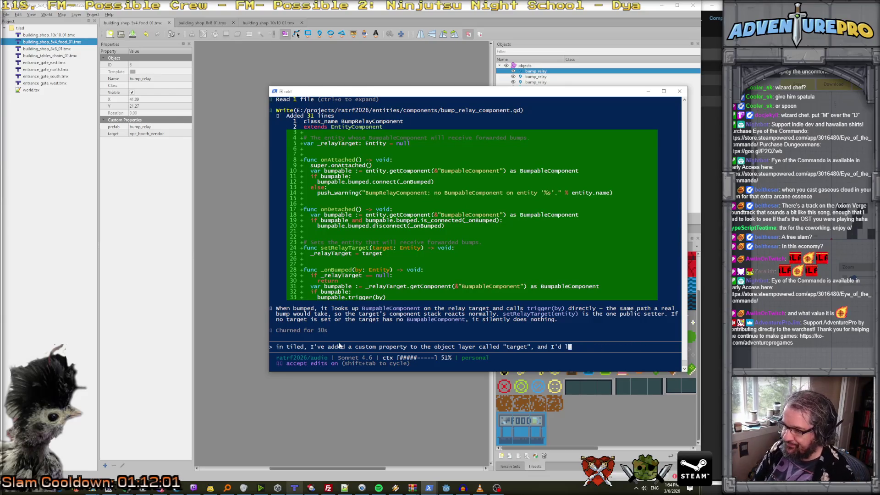
key(BackSpace)
key(BackSpace)
key(BackSpace)
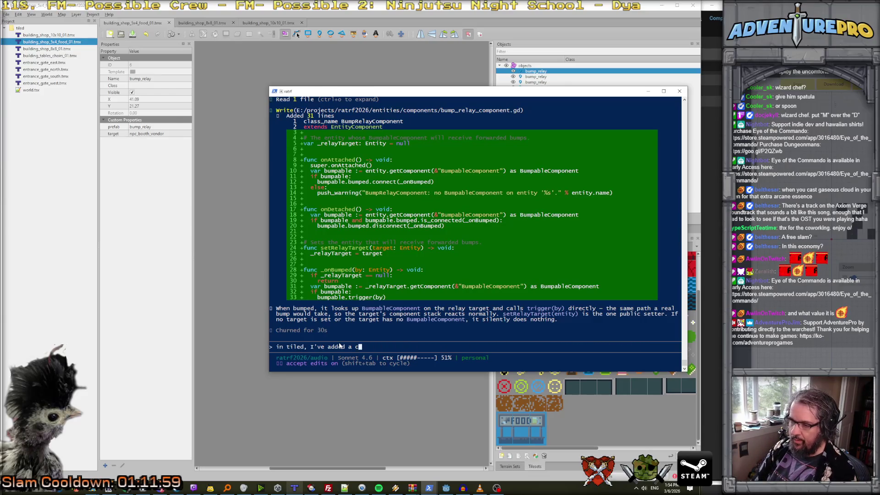
key(BackSpace)
key(BackSpace)
key(BackSpace)
text(After an )
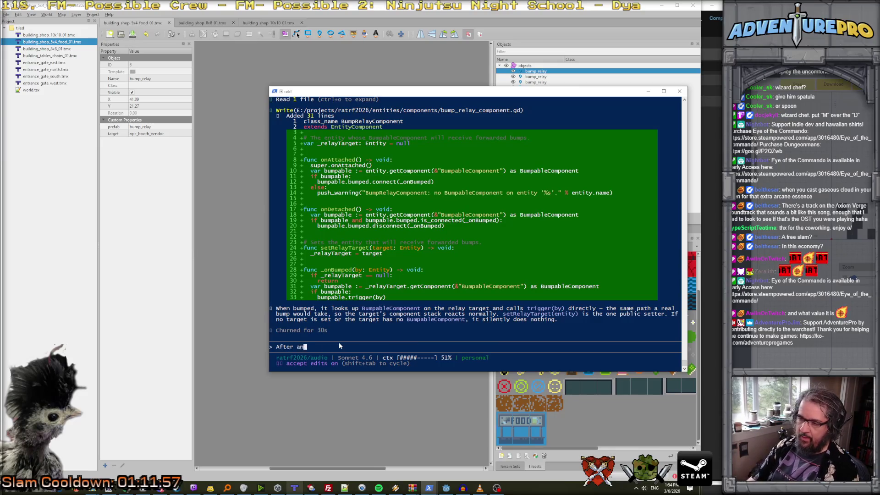
text(entity is spawned )
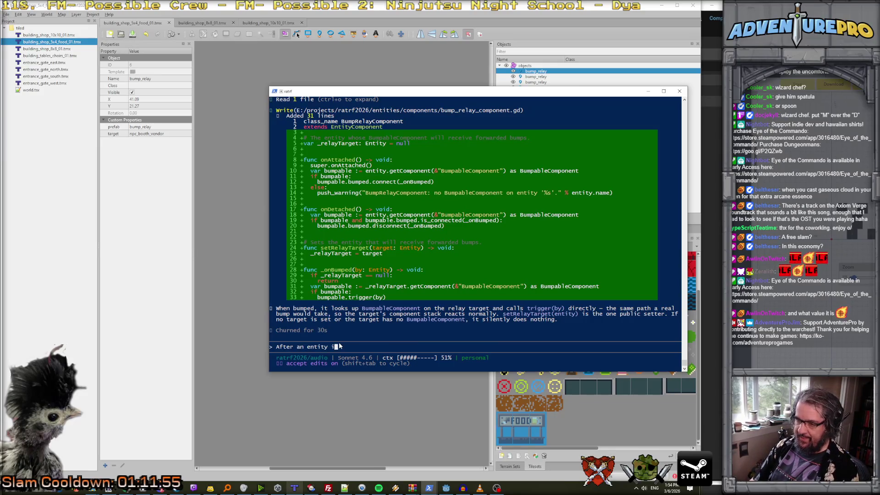
text(via tmx stramp)
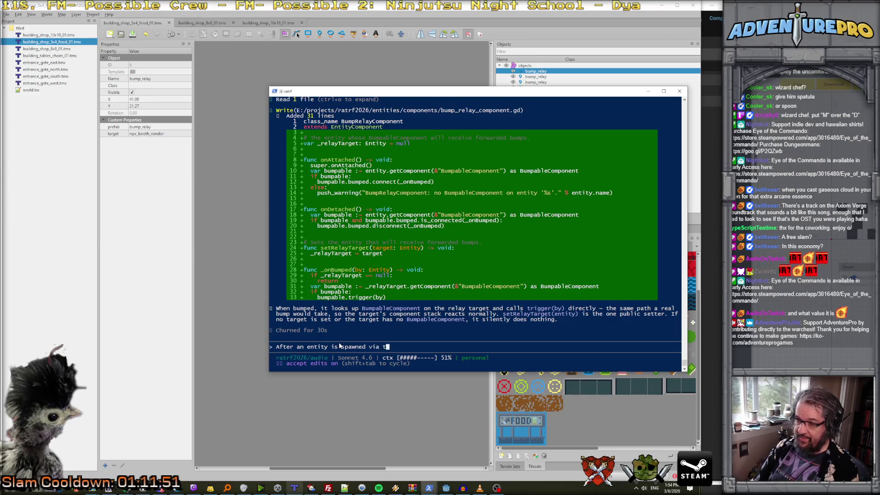
key(BackSpace)
key(BackSpace)
key(BackSpace)
text(amping, I'd like to have a )
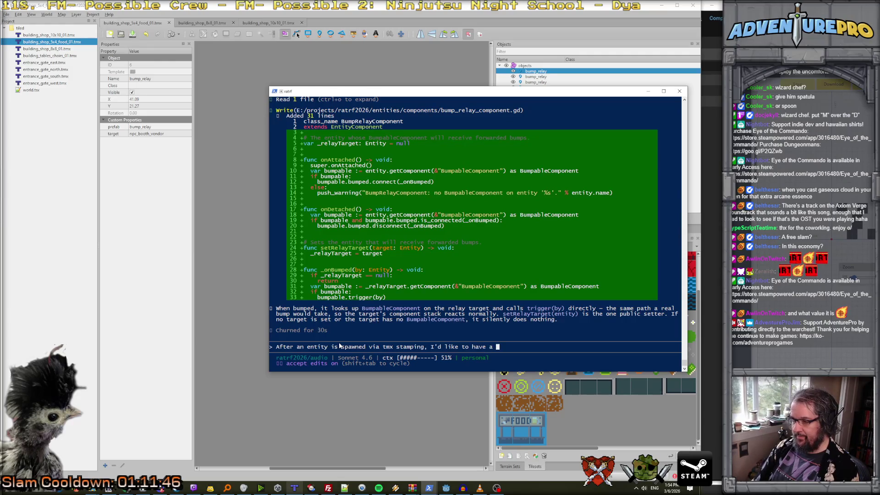
text(postStam)
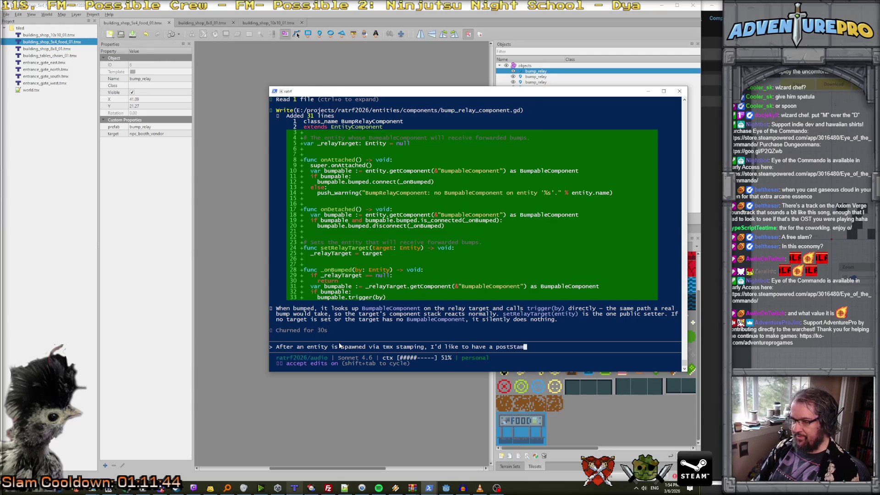
text(pCleanup(dictionary))
key(BackSpace)
key(BackSpace)
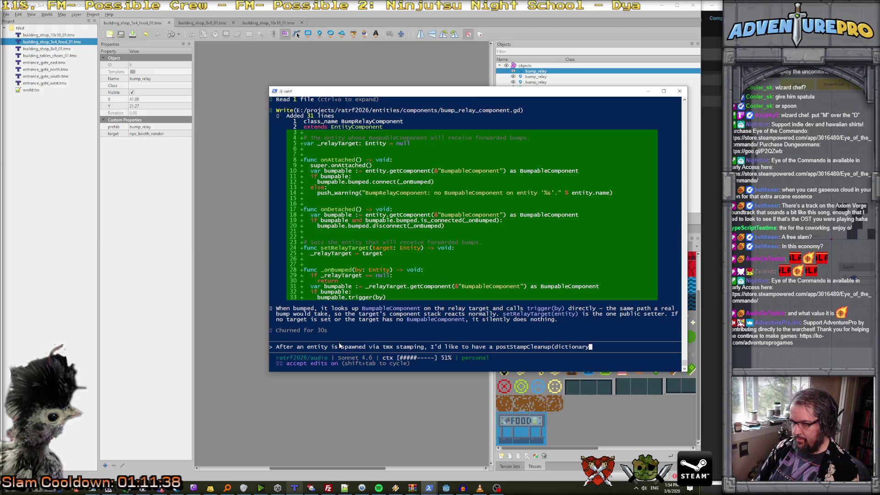
text([string|)
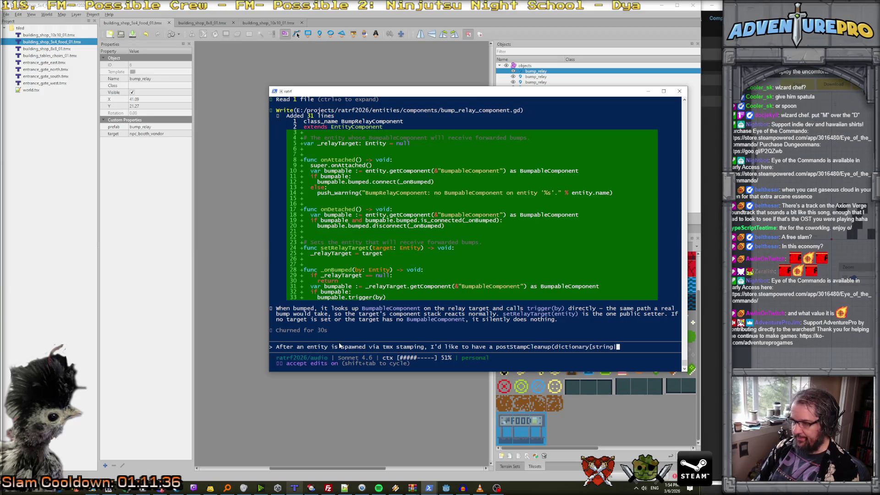
text(string)
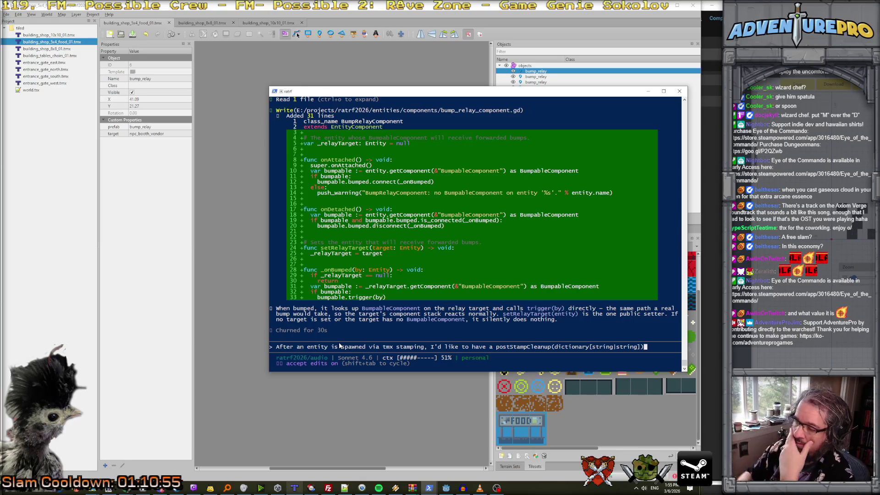
Add an array[entity] parameter, specify it goes on Entity receiving every stamped entity, and submit.
key(BackSpace)
text(])
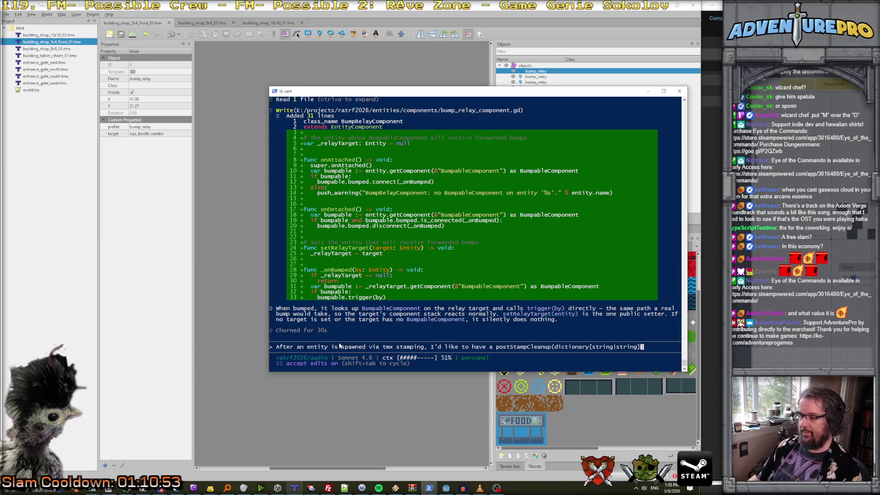
key(Left)
key(Left)
key(Left)
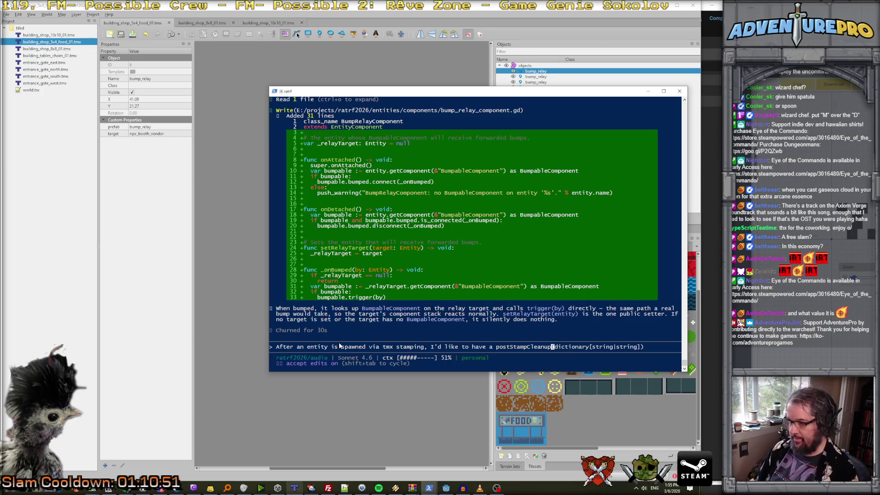
text(array[en)
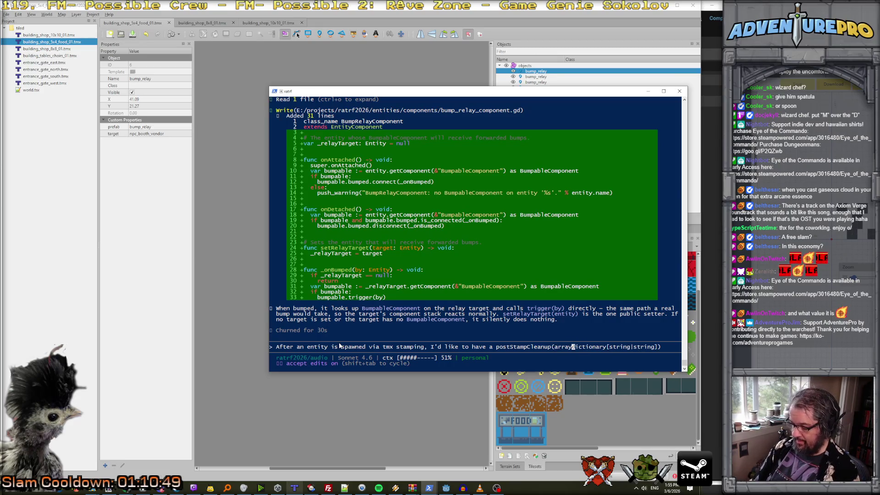
text(tity],)
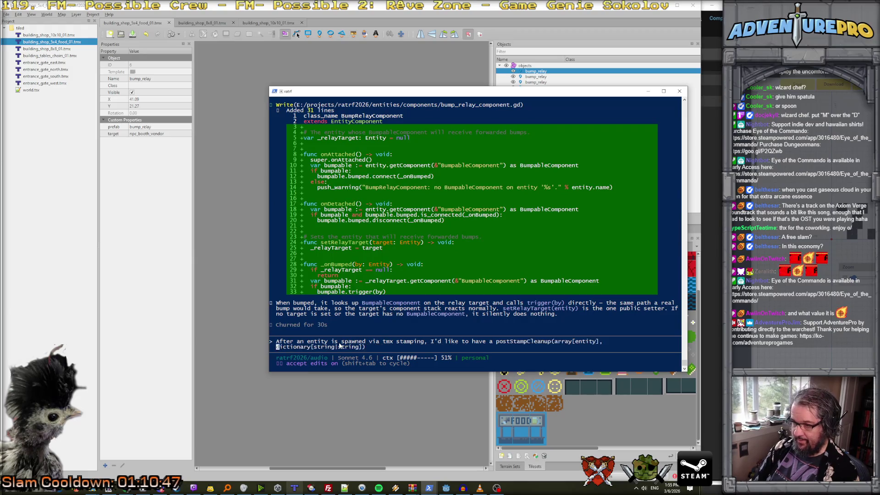
key(Right)
key(Right)
key(Right)
key(End)
text(when)
key(BackSpace)
key(BackSpace)
key(BackSpace)
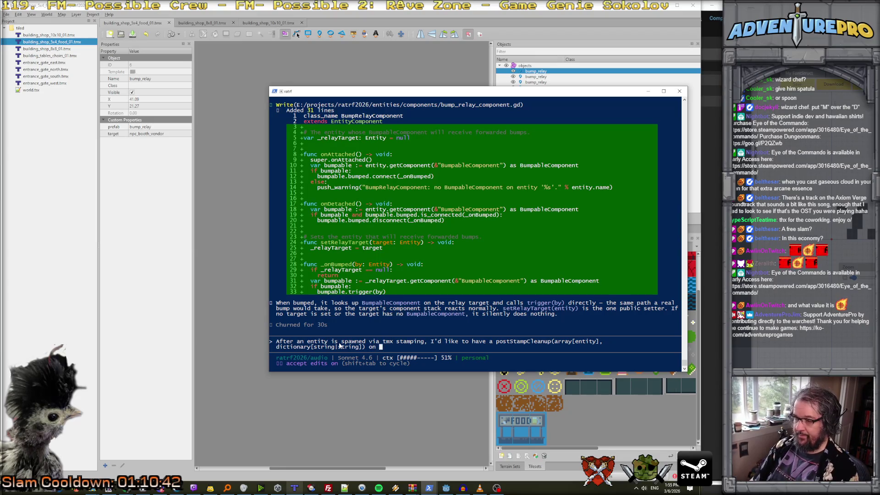
text(Entity. The function gets p)
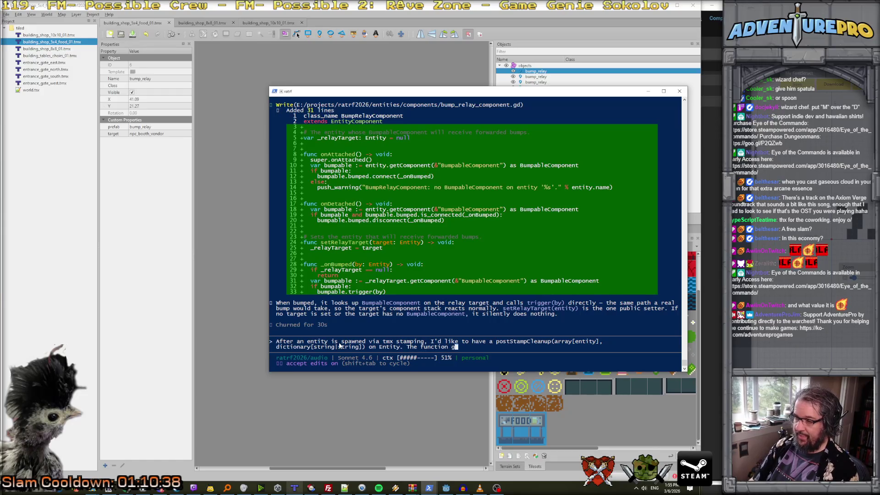
text(assed in)
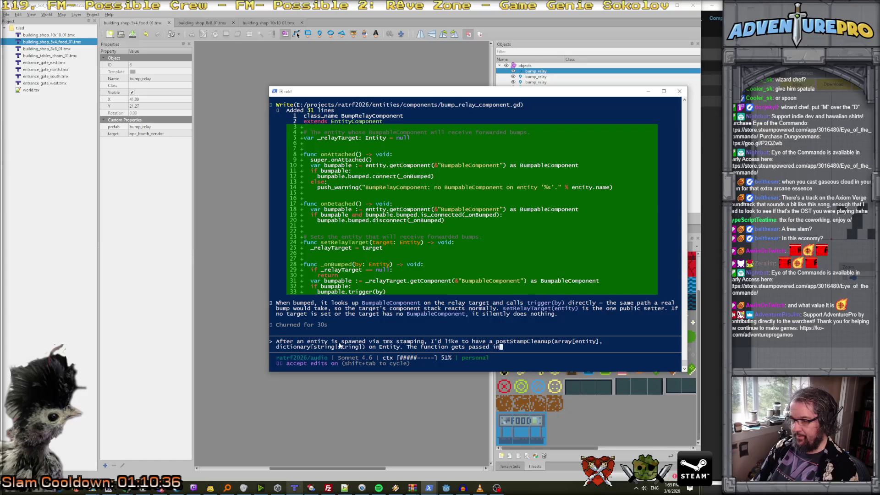
text( every entity that was )
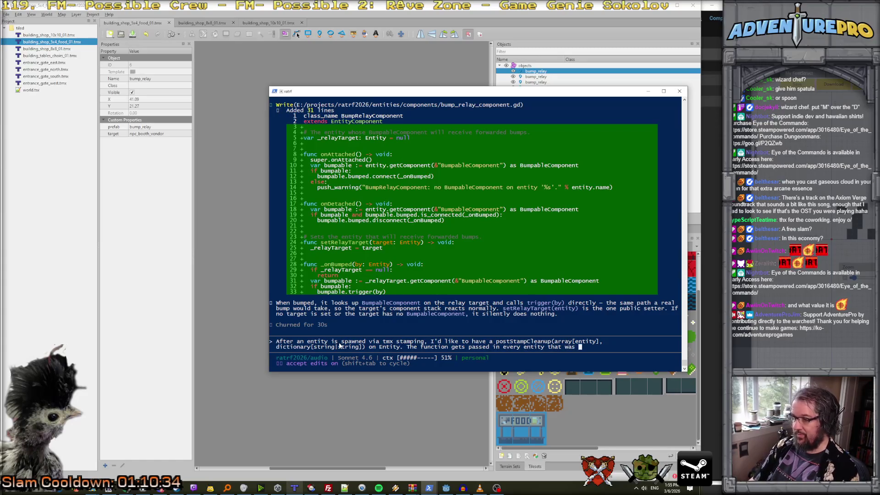
text(created during that )
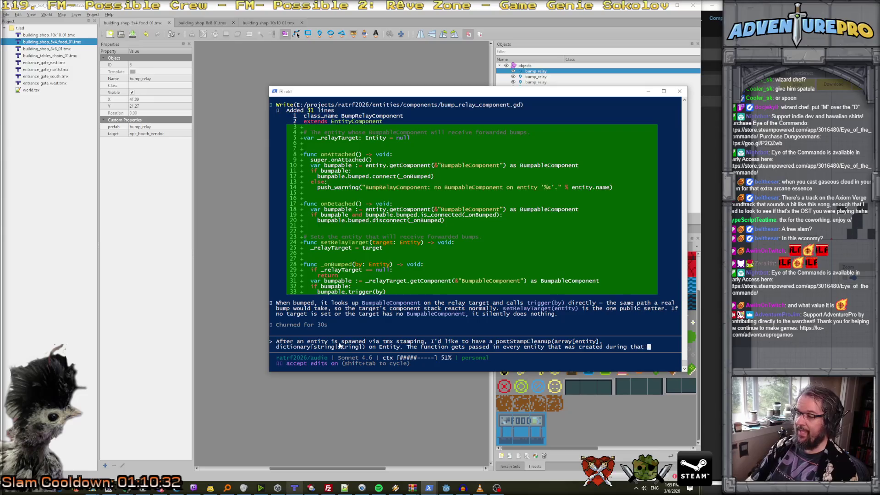
text(stamping.)
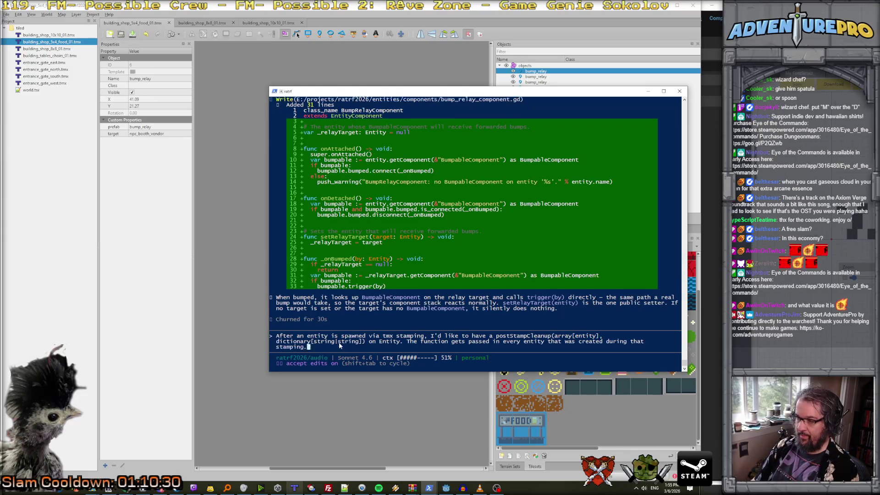
text( This will al)
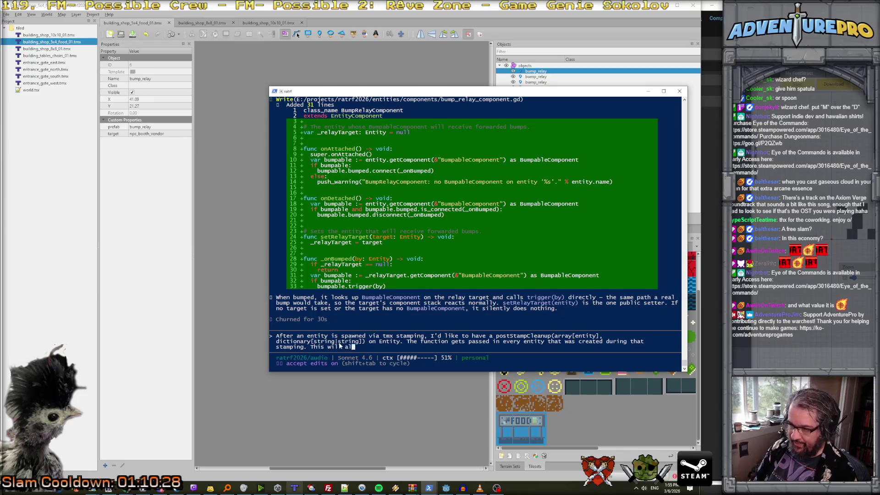
text(low entities in a stamp to connect with each other (-- so )
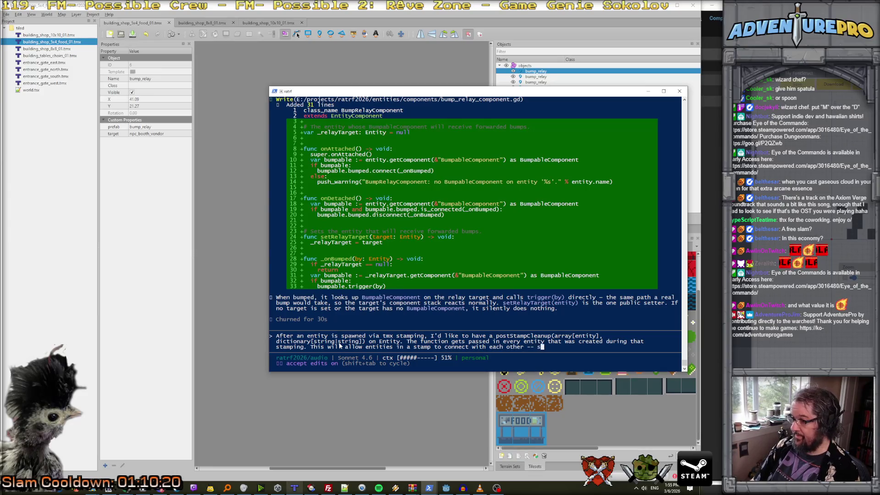
text(relays kn)
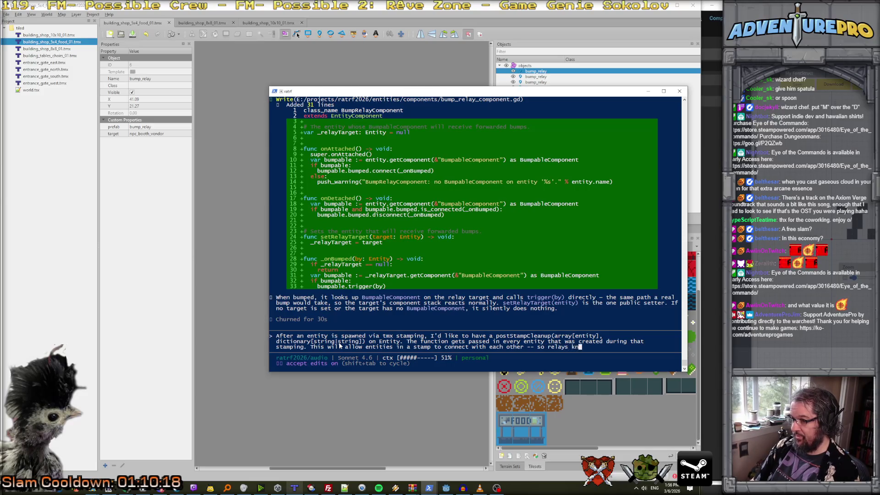
text(ow whto bump)
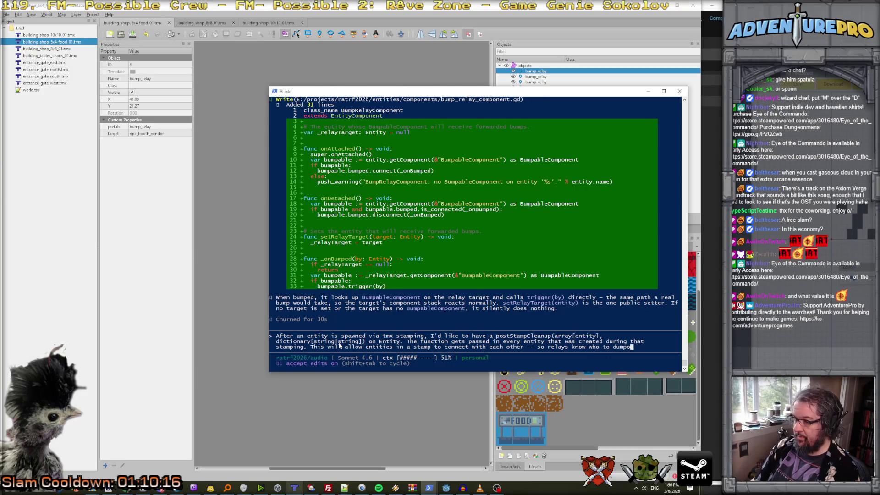
text(, and )
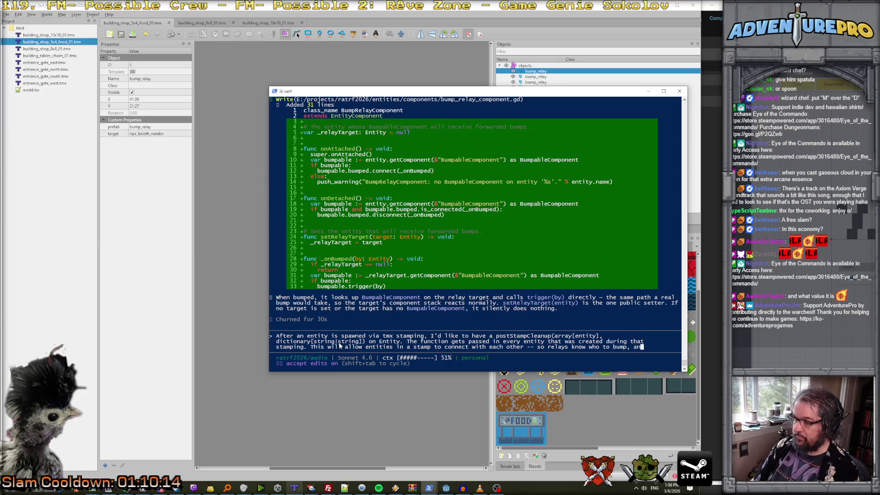
text(shop )
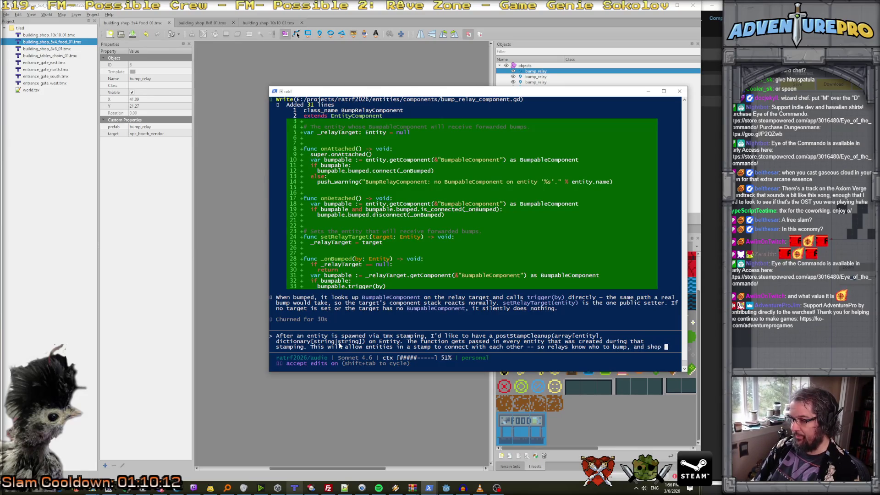
text(owners know what )
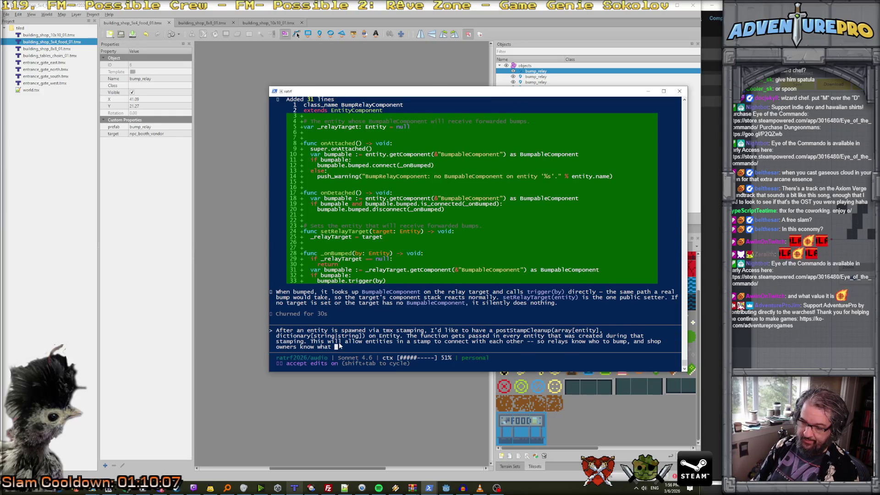
text(c)
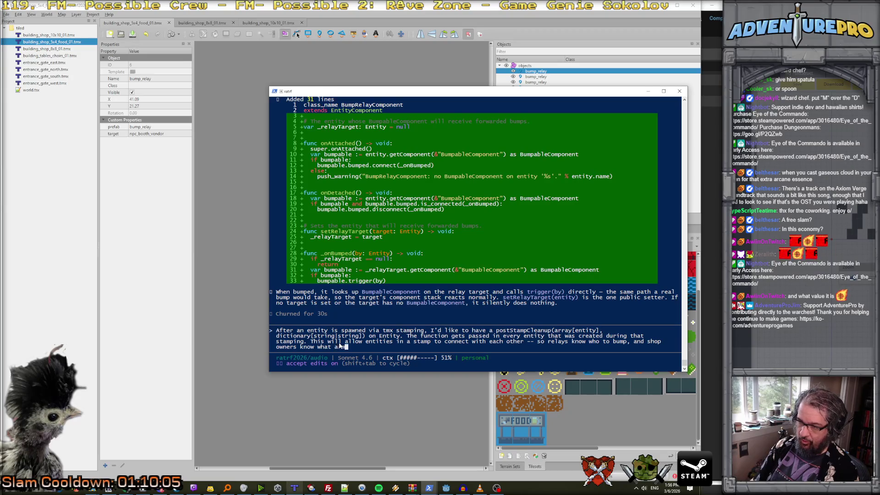
text(lothing)
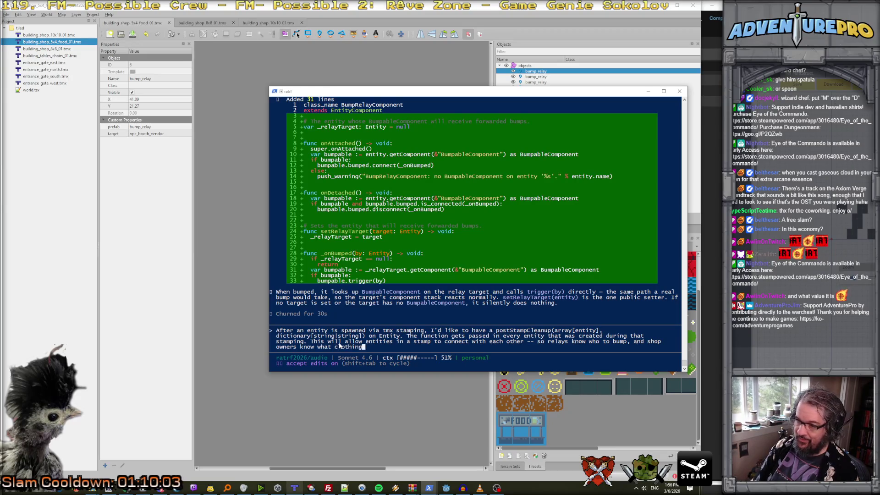
text( racks to manage, etc.)
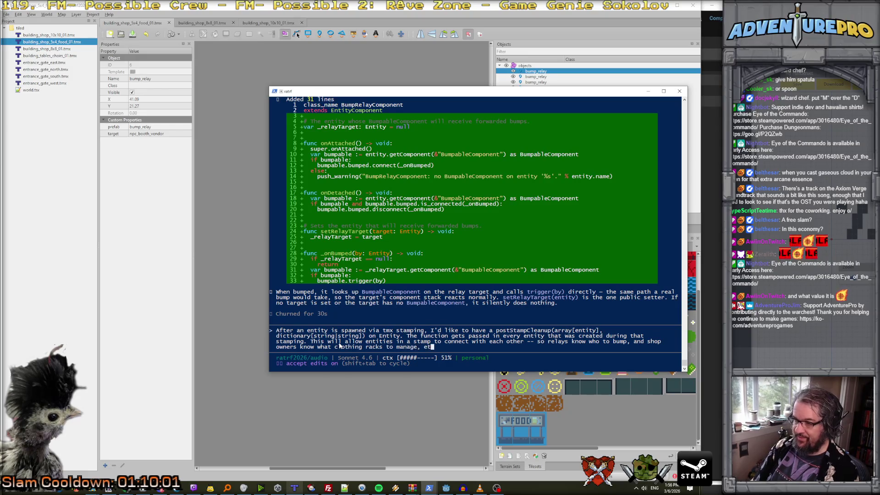
key(Return)
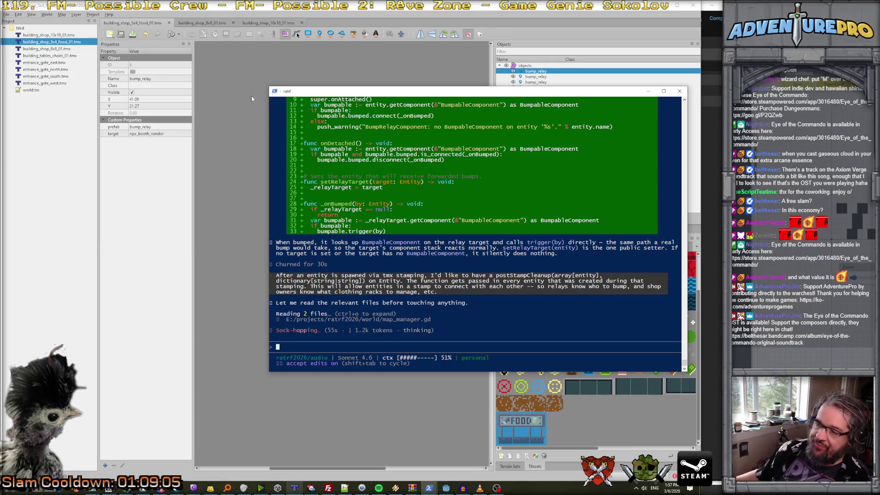
Bring Tiled back and show the 10x10 clothing shop map.
click(305, 423)
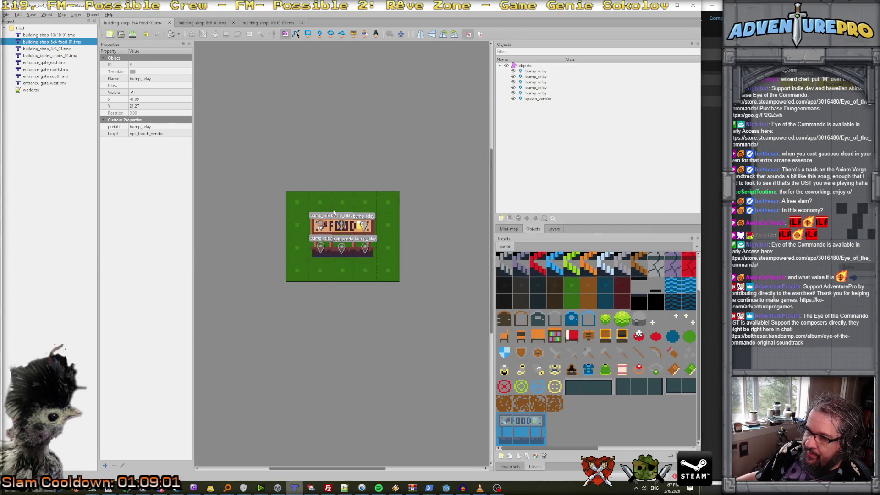
scroll(372, 223, up, 3)
scroll(372, 223, down, 3)
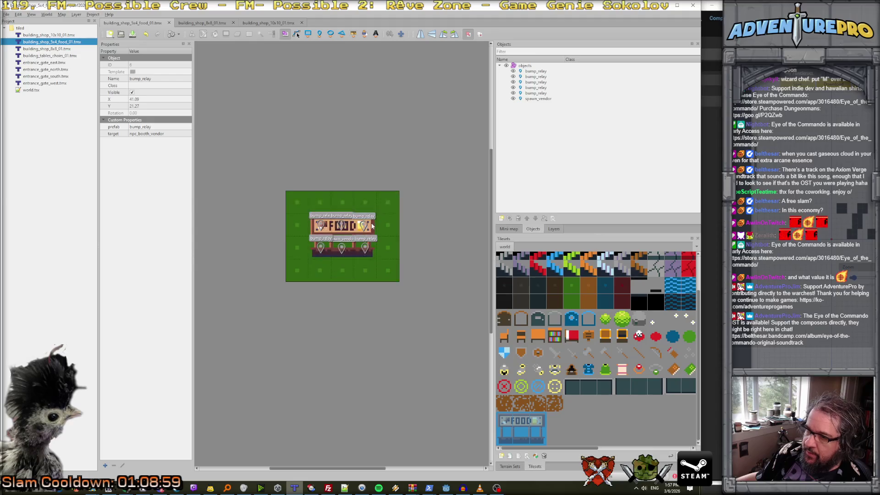
click(226, 24)
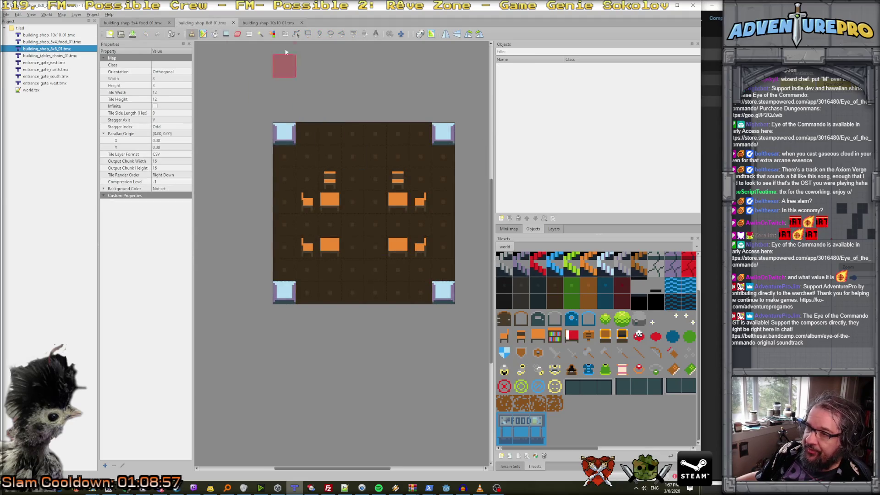
click(266, 23)
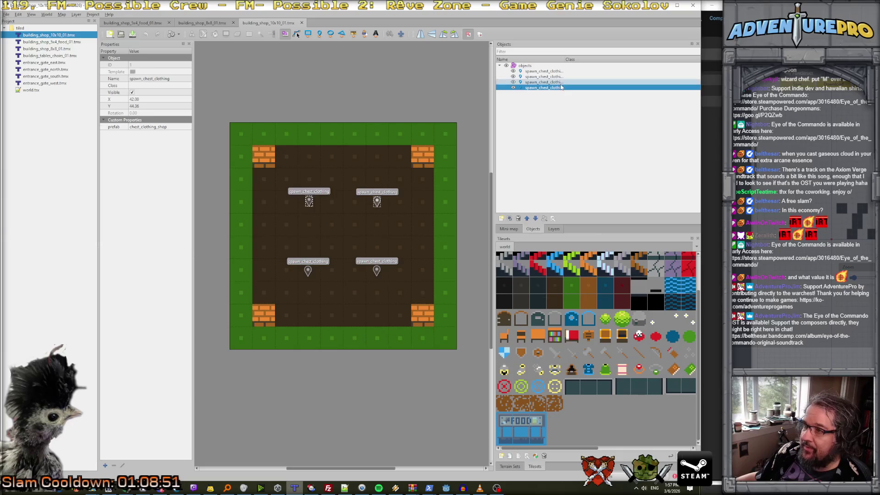
Duplicate a spawn_chest_clothing object and place the copy in the centre of the room.
drag(366, 195, 399, 243)
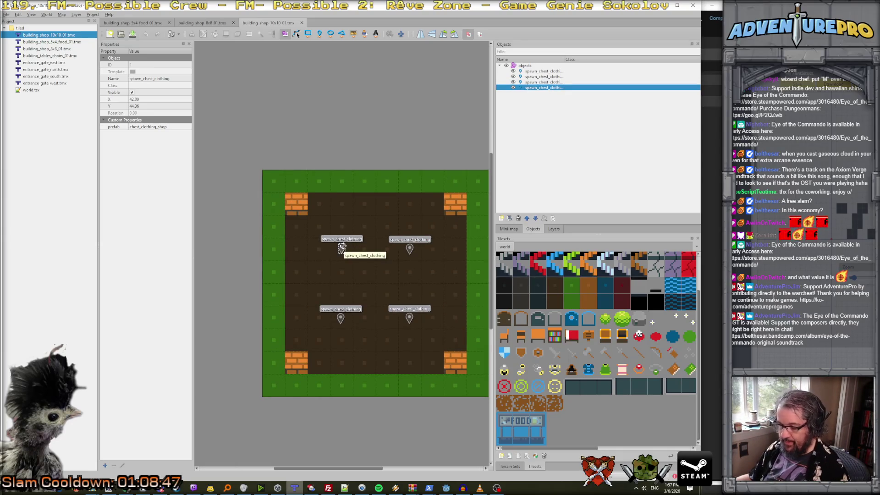
key(ctrl+d)
drag(341, 248, 365, 272)
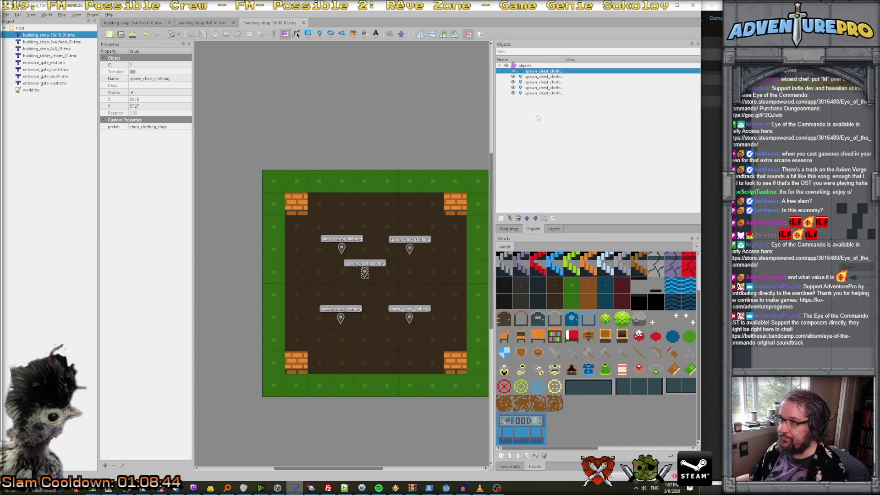
double_click(543, 71)
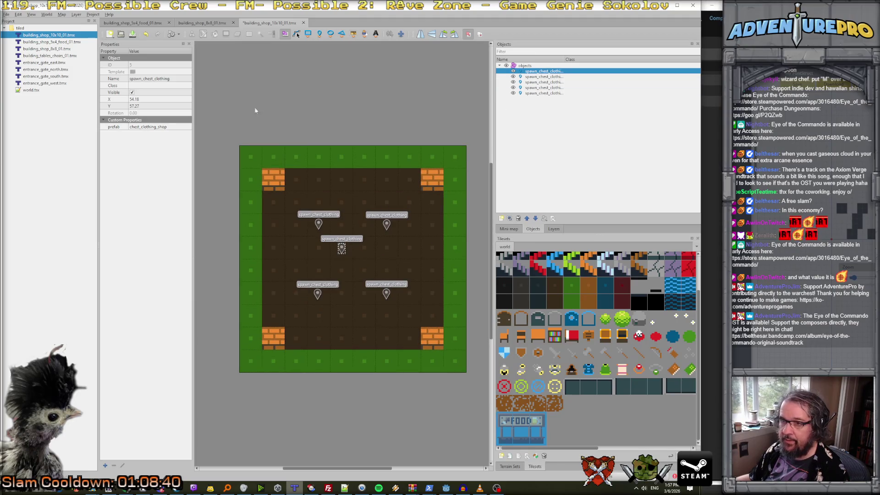
double_click(145, 79)
Rename the centre object to spawn_merchant, correcting the 'marchant' typo.
drag(140, 79, 218, 75)
text(marchant)
key(Return)
double_click(184, 75)
key(shift+Left)
key(shift+Left)
key(shift+Left)
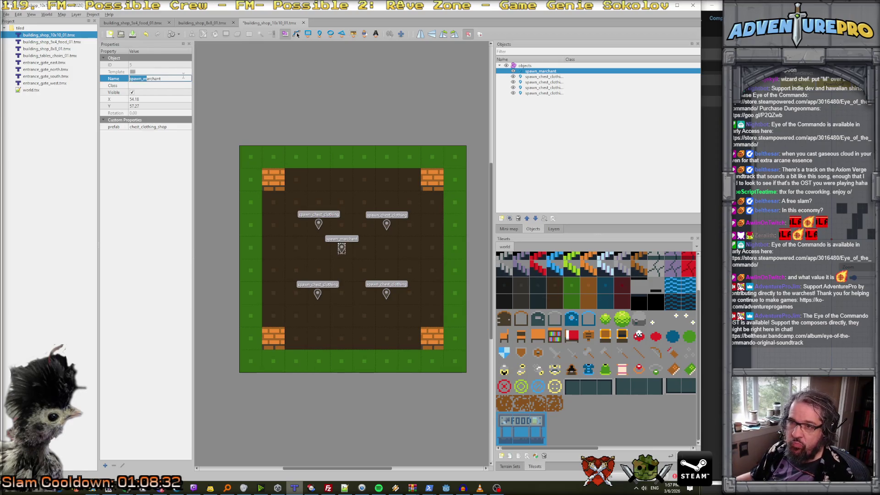
key(Left)
key(Delete)
key(Delete)
key(Delete)
key(Delete)
text(ercha)
key(BackSpace)
key(BackSpace)
text(nt)
key(Return)
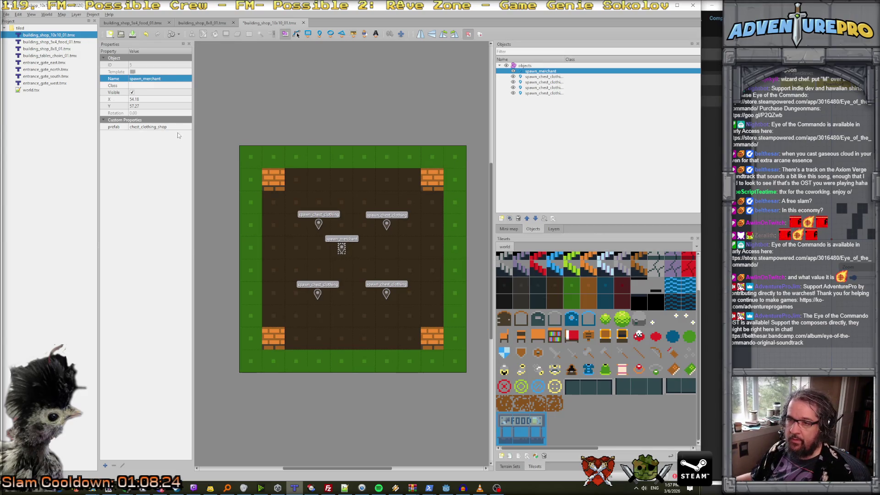
Set the object's prefab to npc_shop_vendor and save the clothing shop map.
click(122, 126)
click(122, 127)
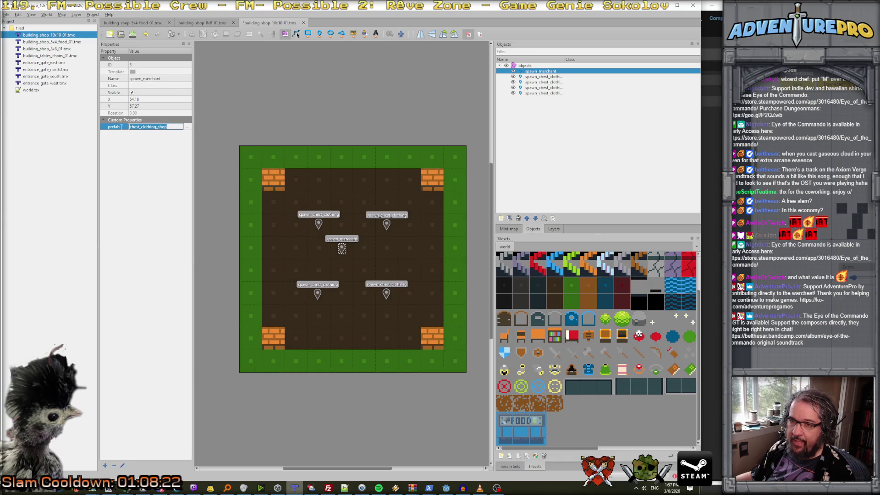
text(npc_shop_mer)
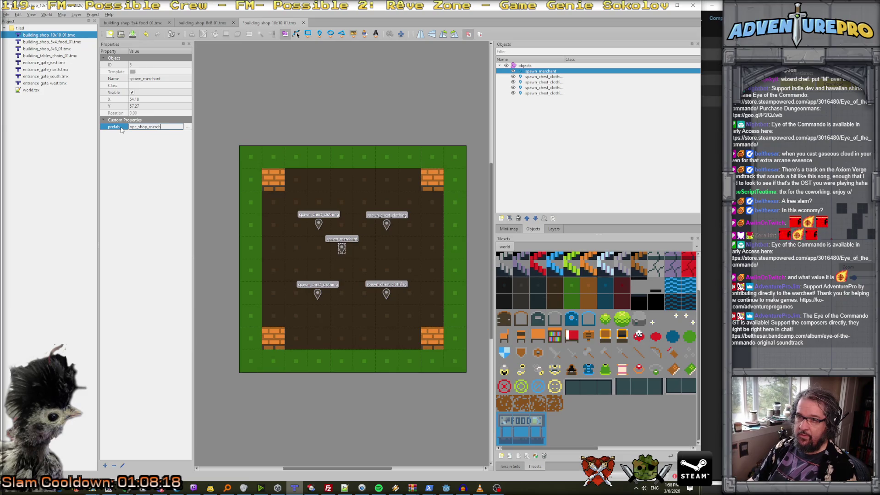
key(BackSpace)
text(n)
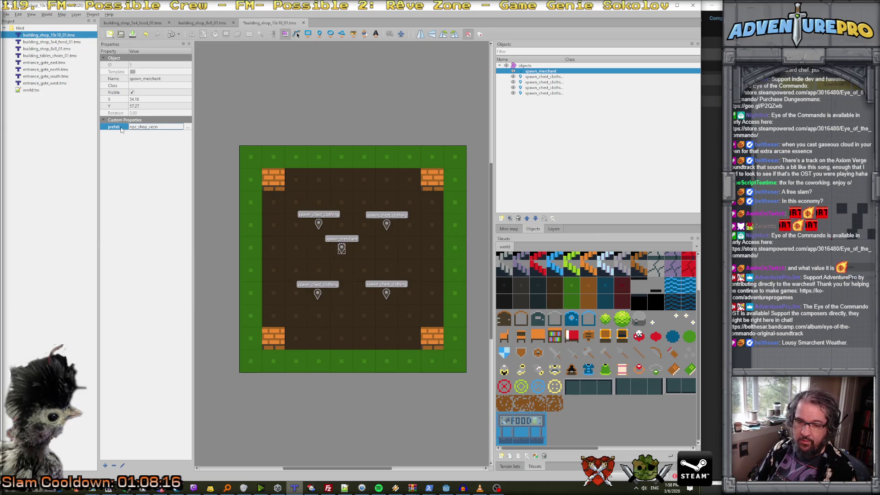
text(dor)
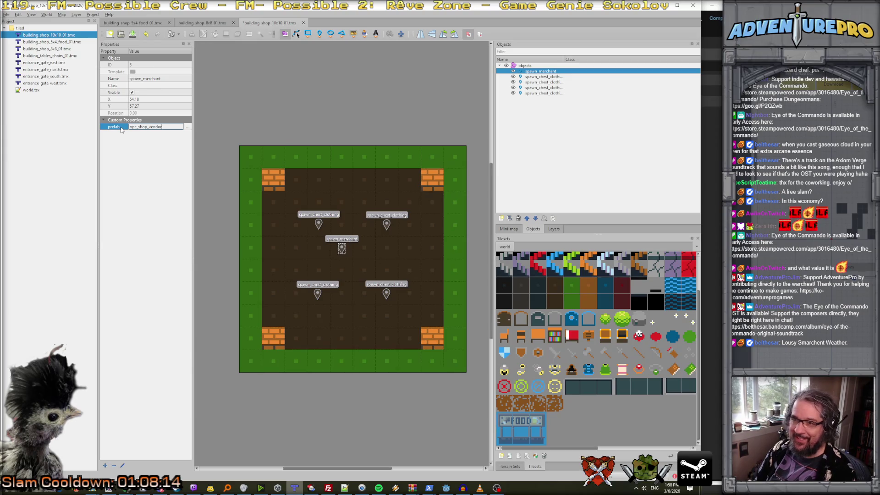
key(Return)
key(ctrl+s)
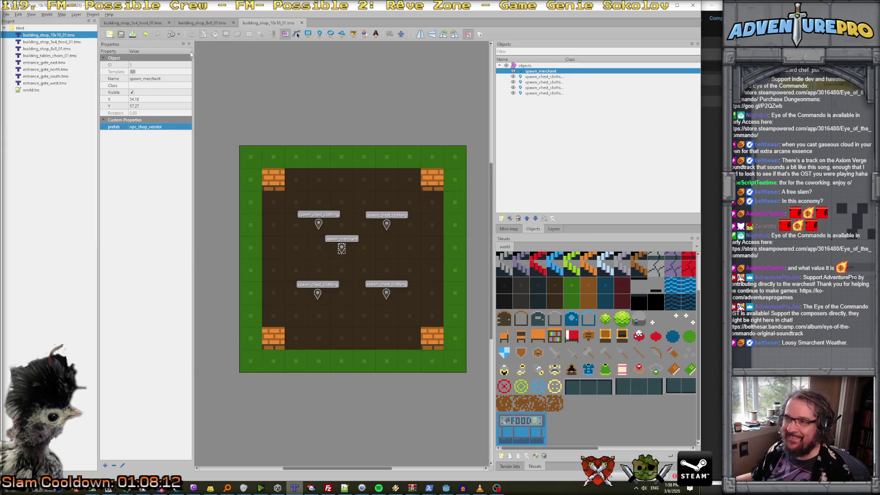
Check the vendor prefab name in the food shop map, then duplicate a chest spawn pin.
click(127, 22)
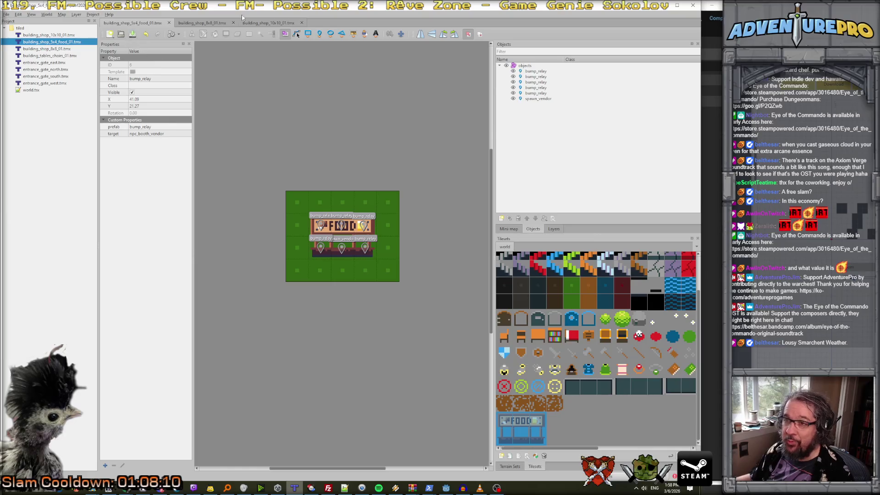
click(265, 23)
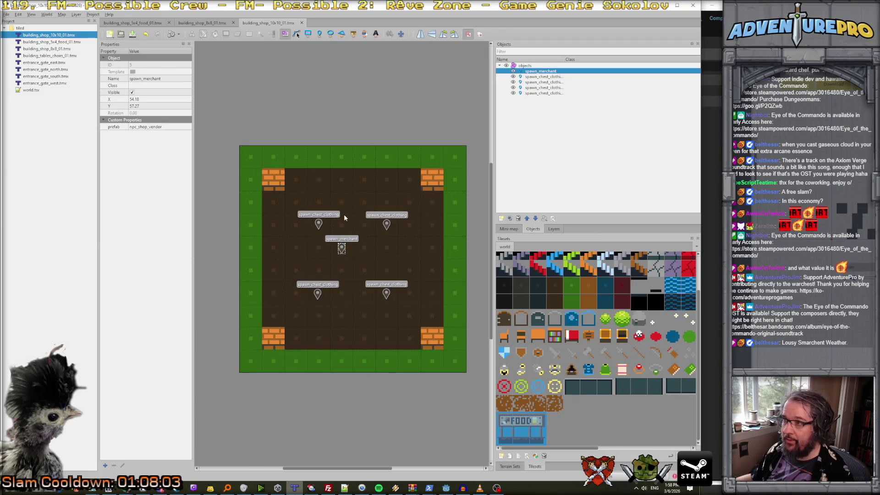
click(318, 223)
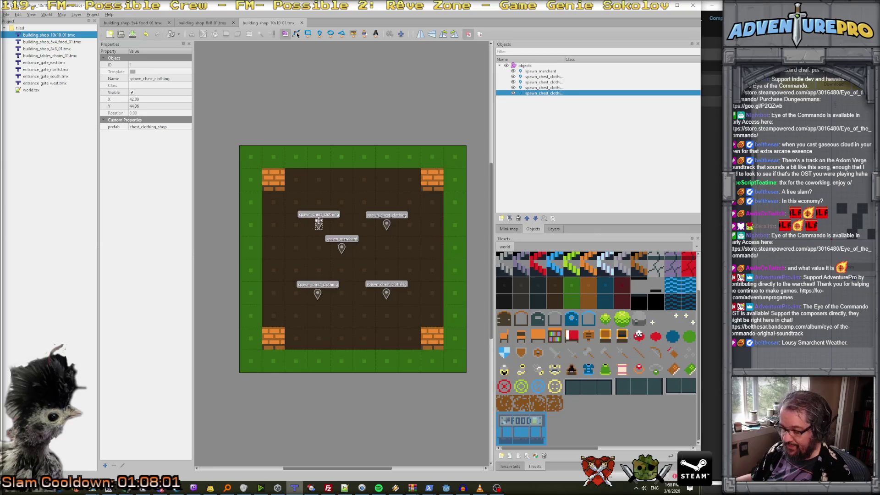
key(ctrl+d)
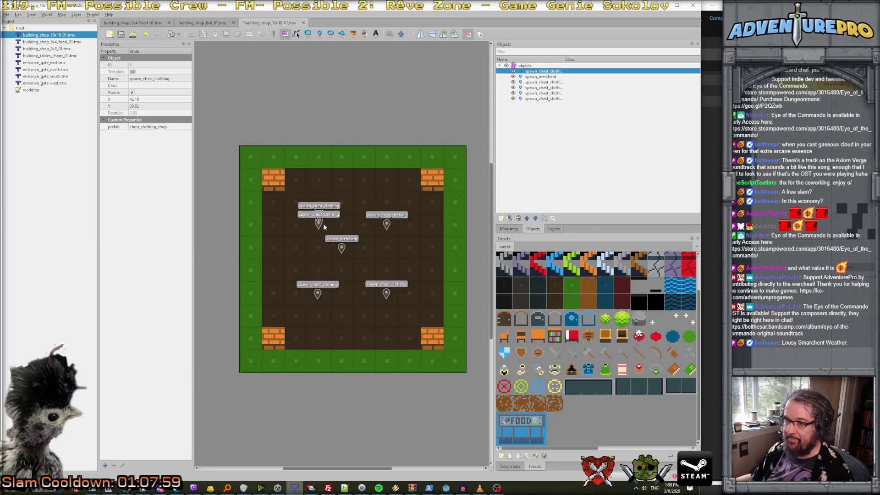
Move the chest copy to the map's top edge and change its prefab to waypoint.
drag(319, 223, 341, 158)
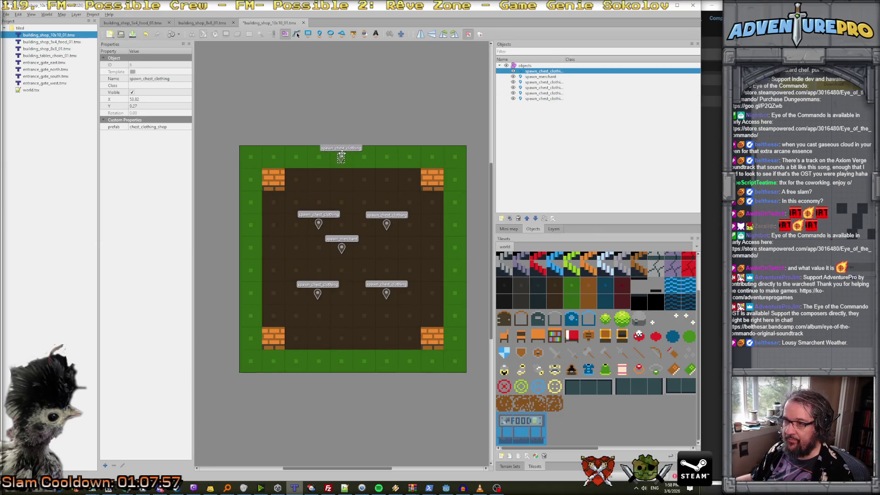
click(169, 127)
drag(169, 127, 129, 127)
text(waypoint)
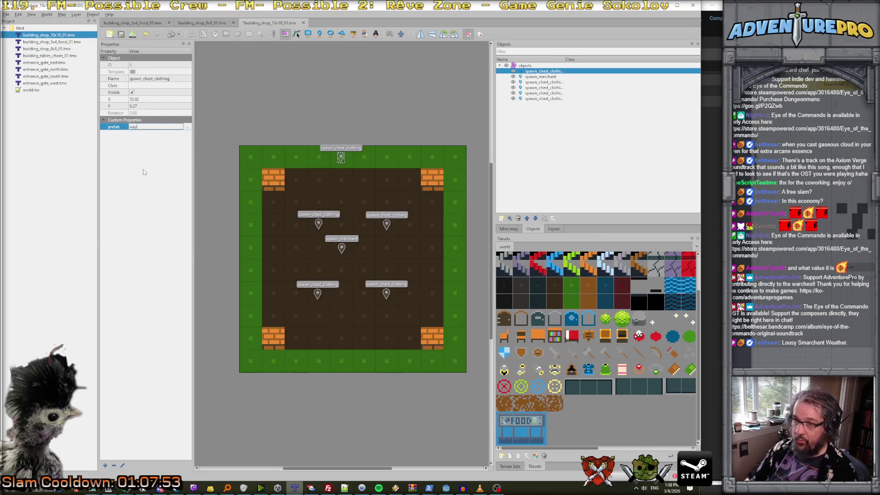
key(Return)
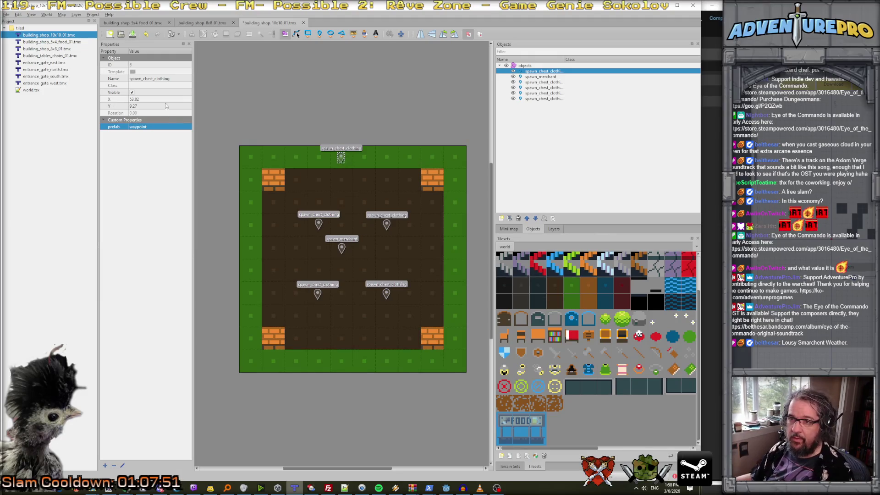
Rename the copy to spawn_guard_waypoint and move it to the top-left corner.
click(144, 79)
click(144, 79)
key(shift+End)
text(guard)
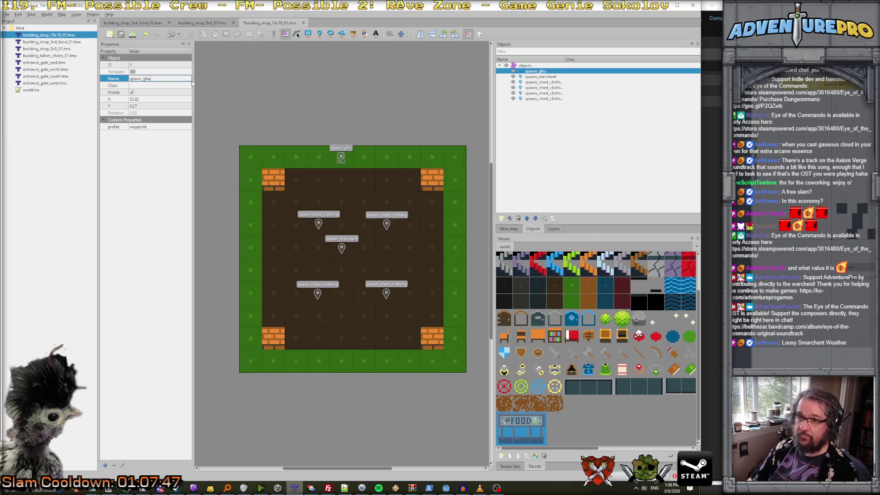
text(_wy)
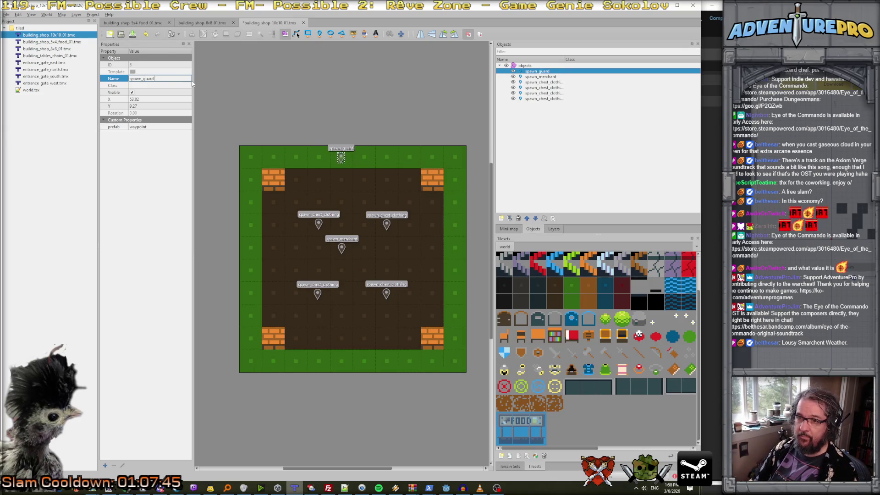
key(BackSpace)
text(aypoint)
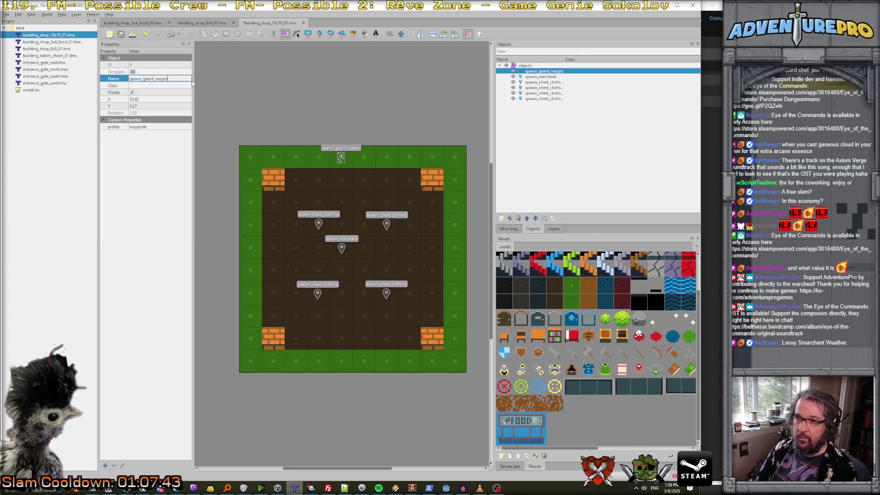
key(Return)
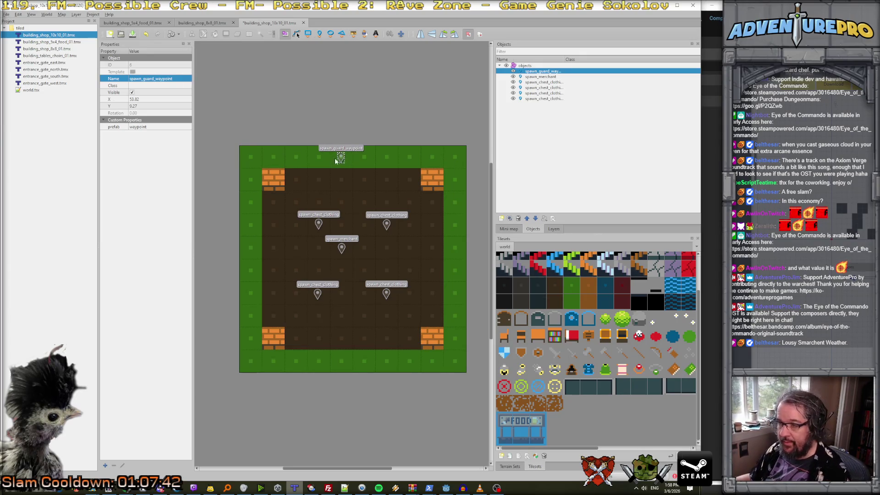
mouse_move(341, 159)
mouse_down()
mouse_move(248, 158)
mouse_move(458, 158)
mouse_move(452, 358)
mouse_move(249, 362)
mouse_up()
Duplicate the waypoint for another corner, save the map, and return to Godot.
key(ctrl+d)
key(ctrl+d)
key(ctrl+d)
key(ctrl+s)
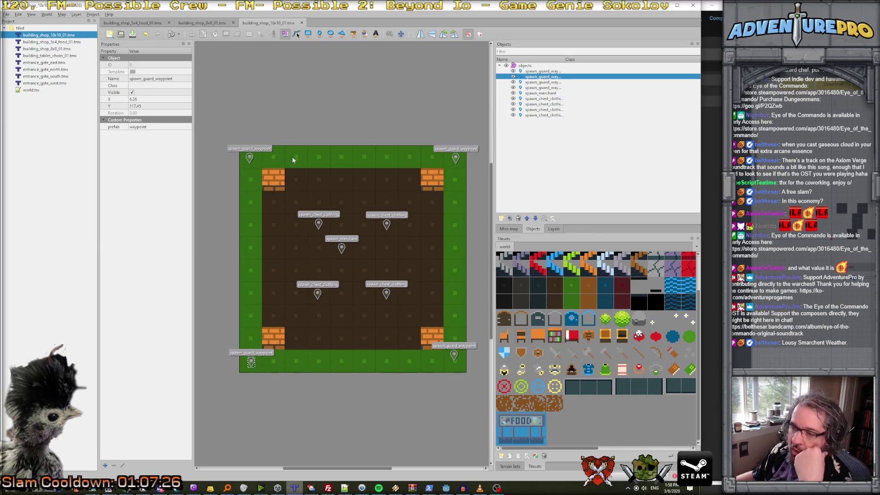
click(336, 119)
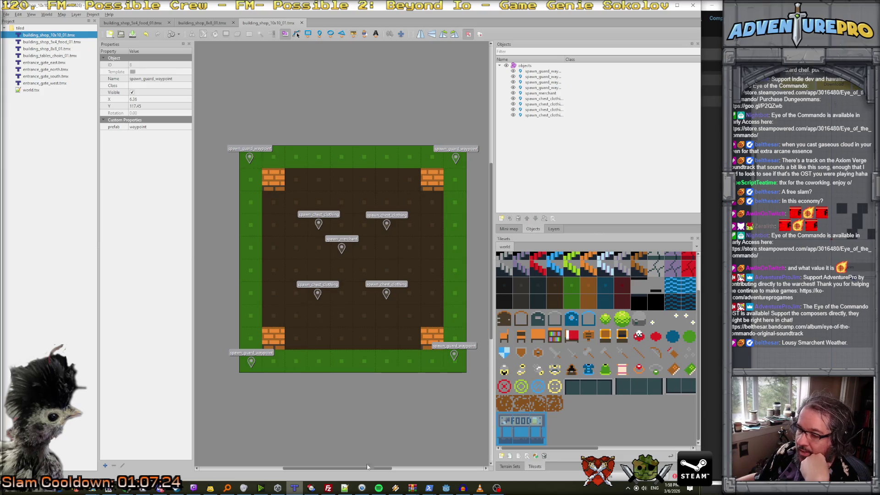
click(446, 488)
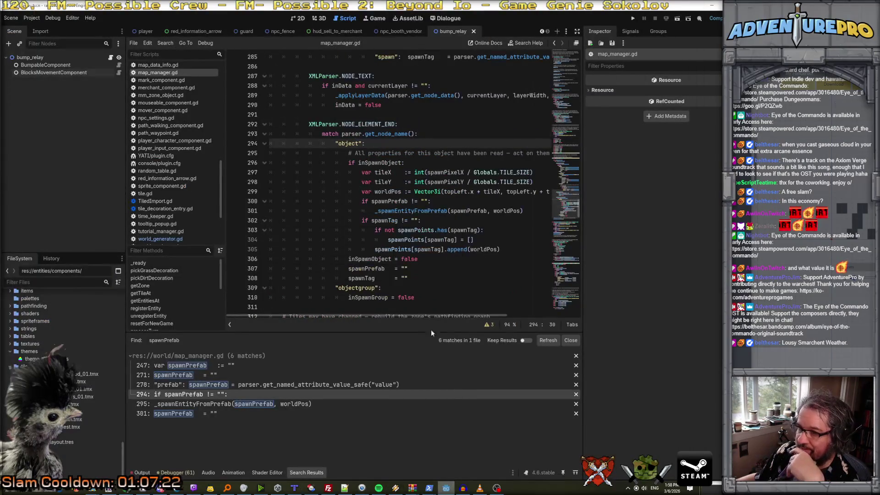
Approve Claude Code's file-inspection command and review its proposed edits.
click(429, 488)
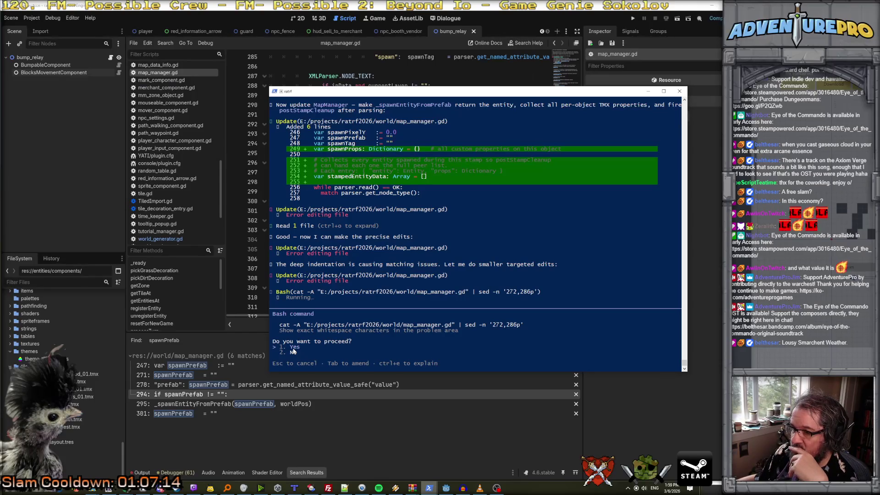
key(Return)
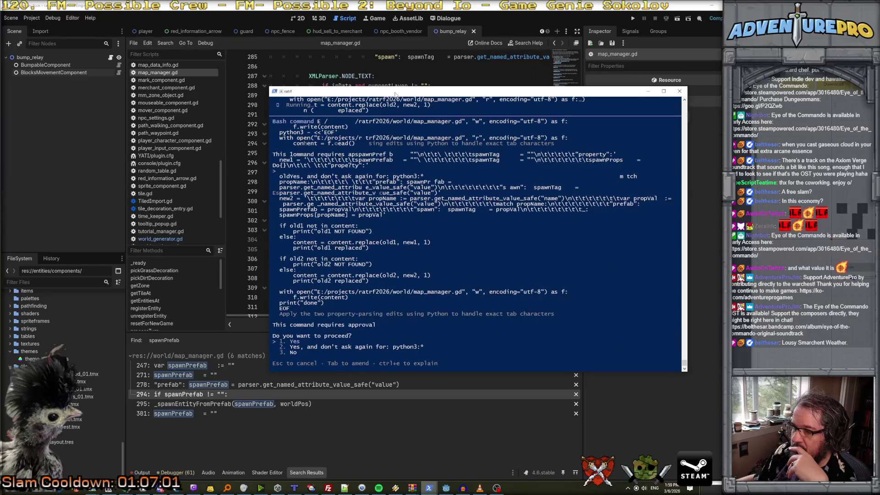
scroll(419, 247, up, 2)
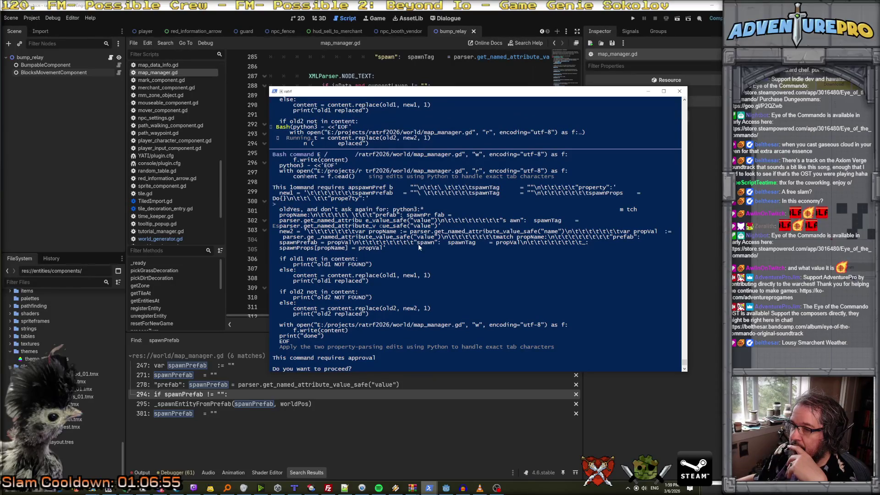
scroll(419, 248, up, 2)
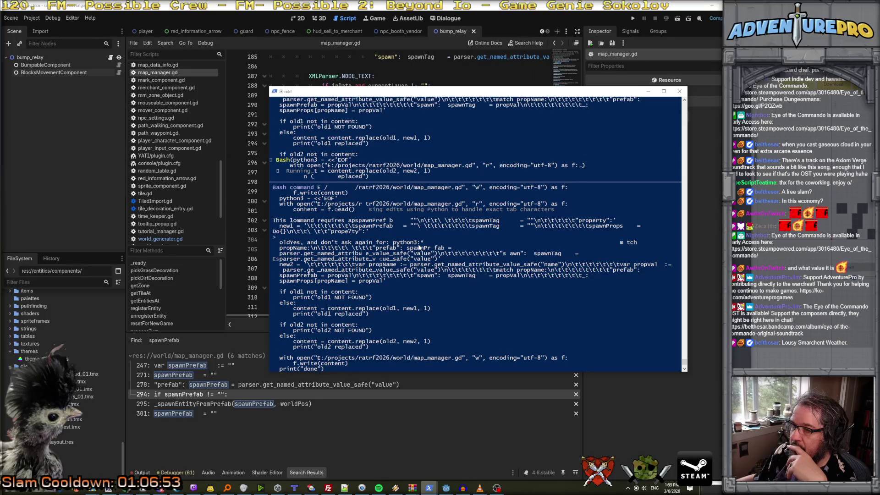
scroll(419, 248, up, 1)
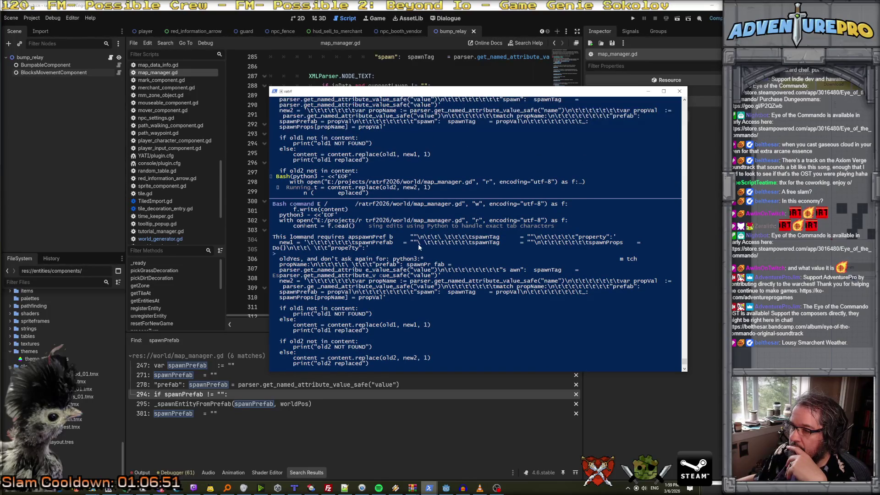
scroll(418, 244, down, 3)
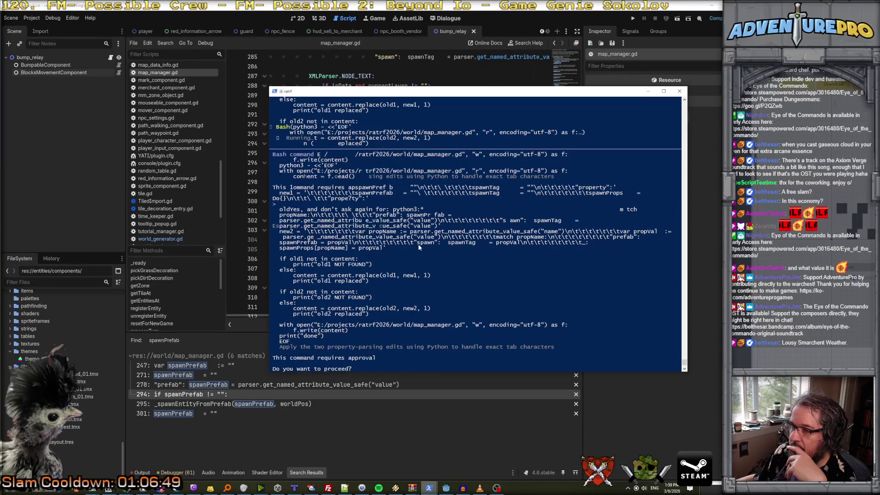
scroll(418, 244, down, 2)
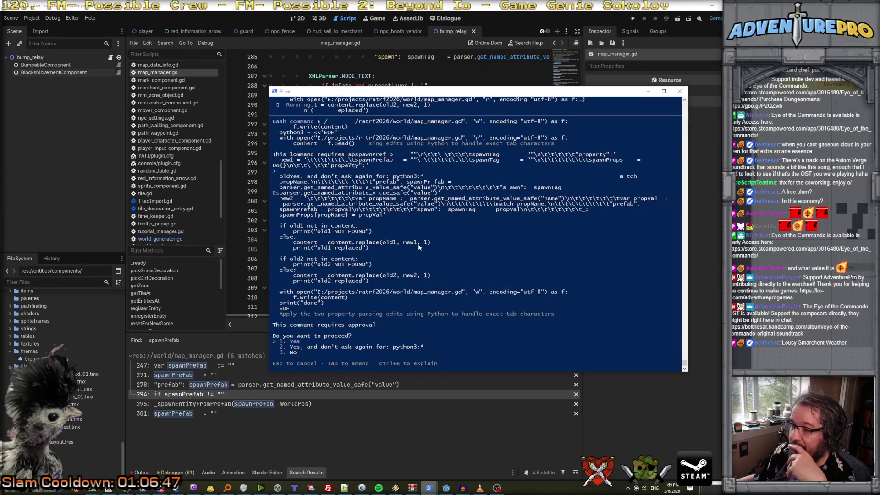
Choose 'Yes, and don't ask again for python3' to apply both property-parsing edits.
click(291, 342)
key(Escape)
key(Down)
key(Return)
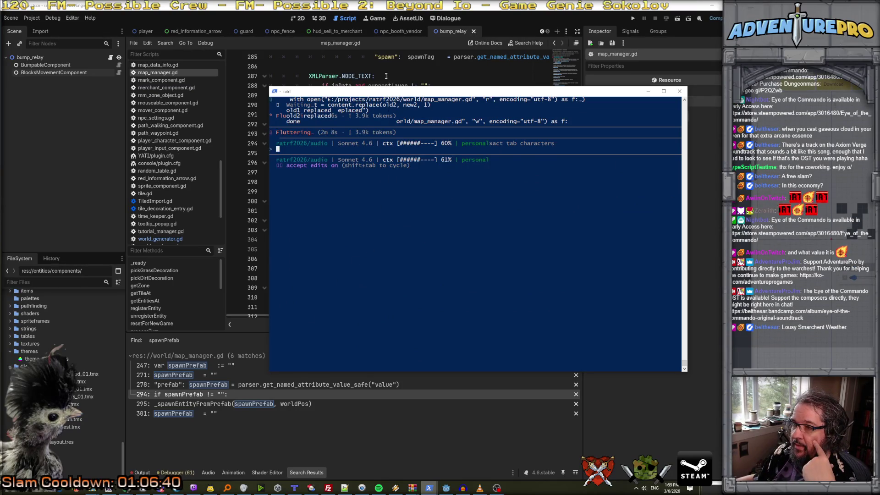
click(386, 79)
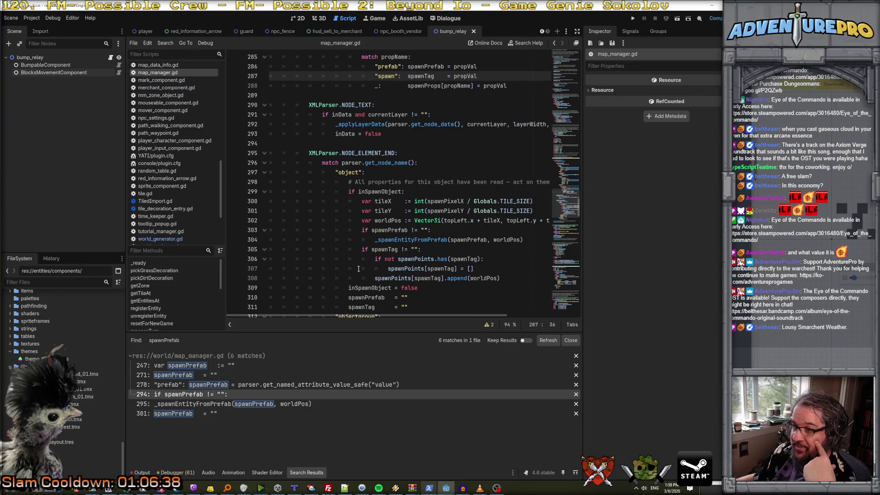
scroll(360, 269, down, 1)
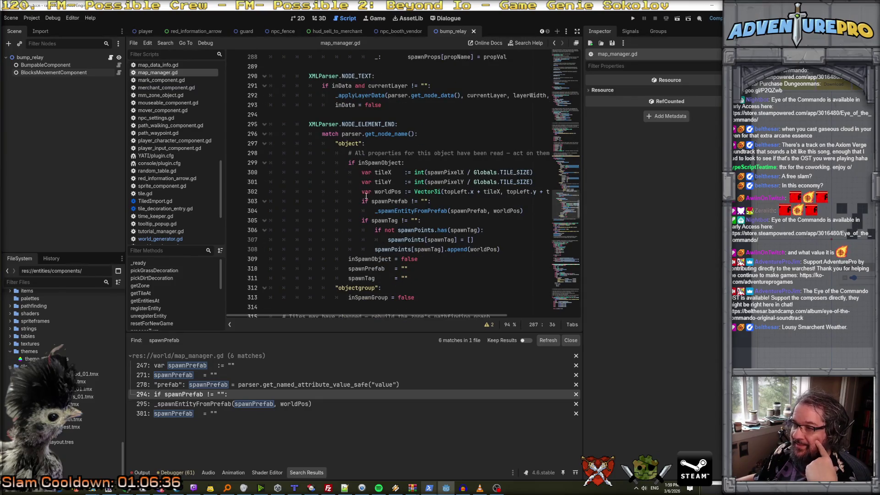
scroll(366, 198, down, 2)
scroll(365, 198, up, 2)
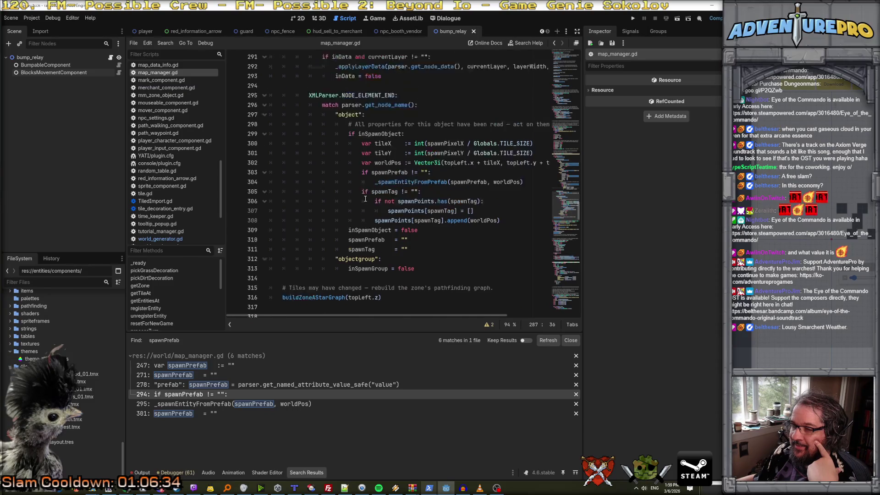
scroll(366, 198, up, 3)
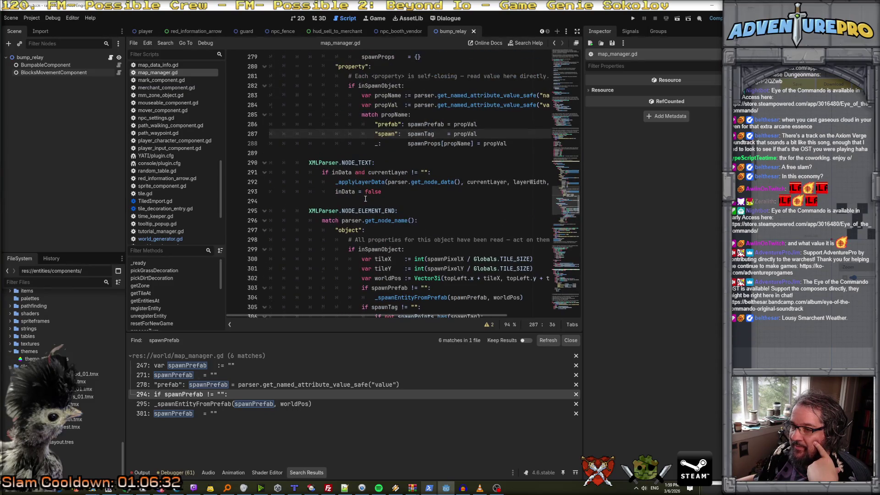
scroll(366, 198, down, 3)
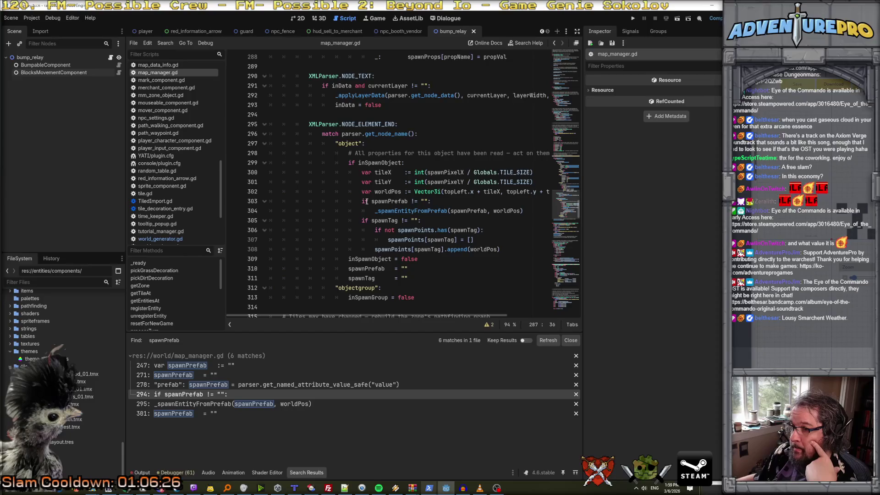
scroll(366, 202, down, 4)
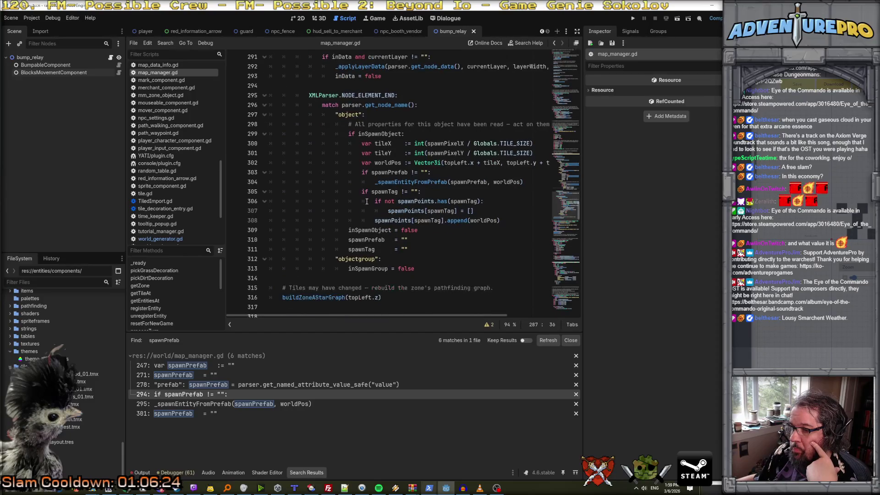
scroll(367, 201, up, 5)
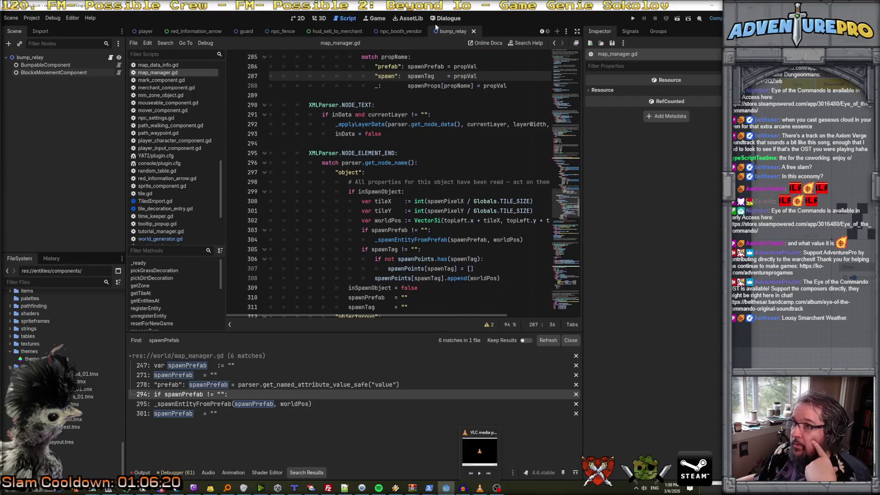
click(158, 133)
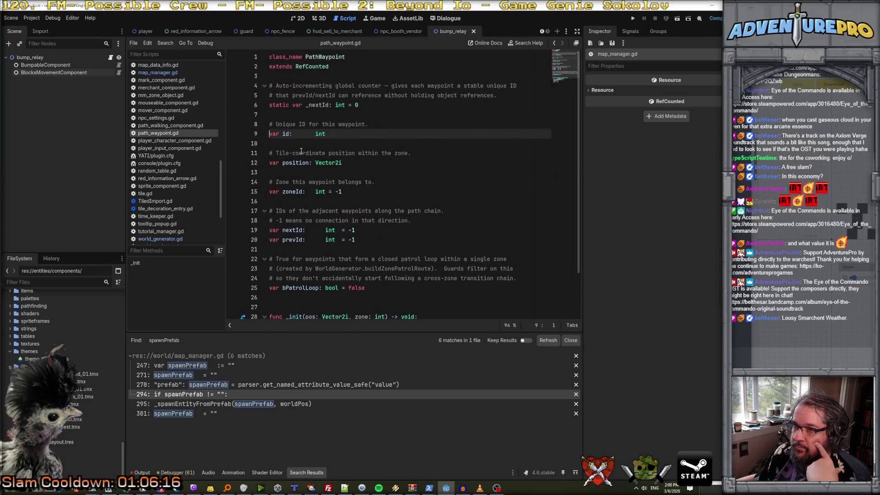
Filter the FileSystem dock by 'waypoint' to locate path_waypoint.gd in the pathfinding folder.
click(18, 282)
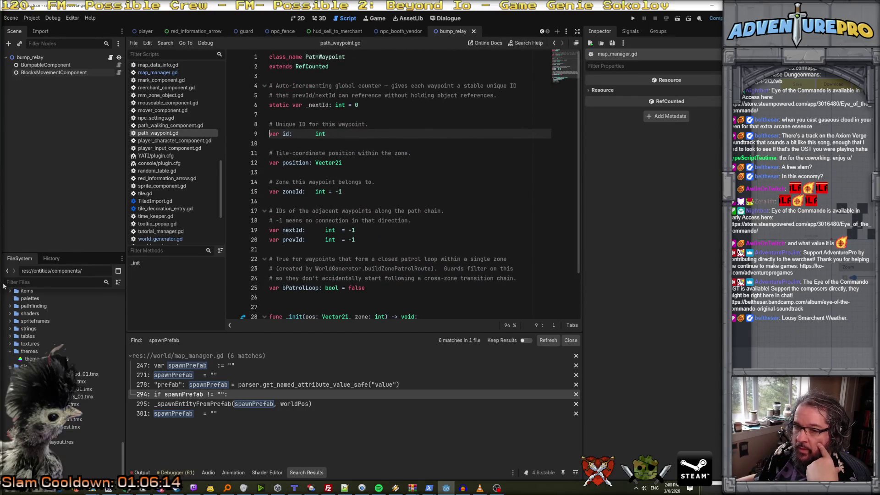
text(wayp)
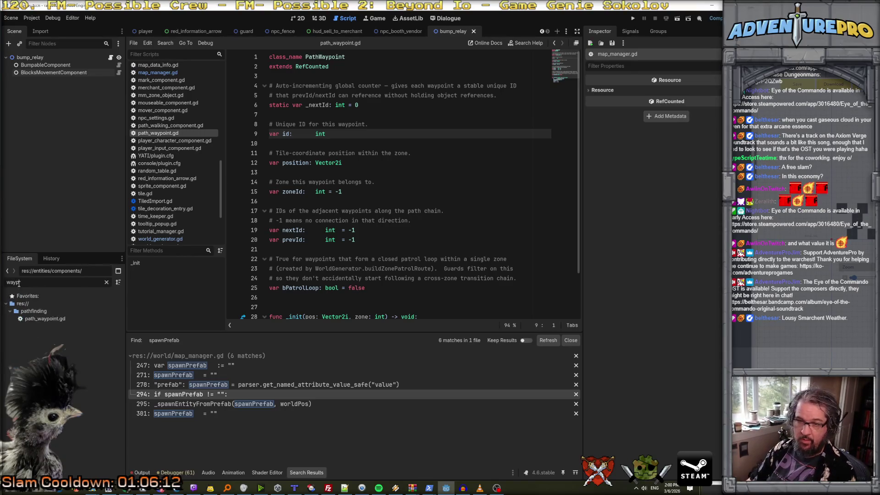
text(oint)
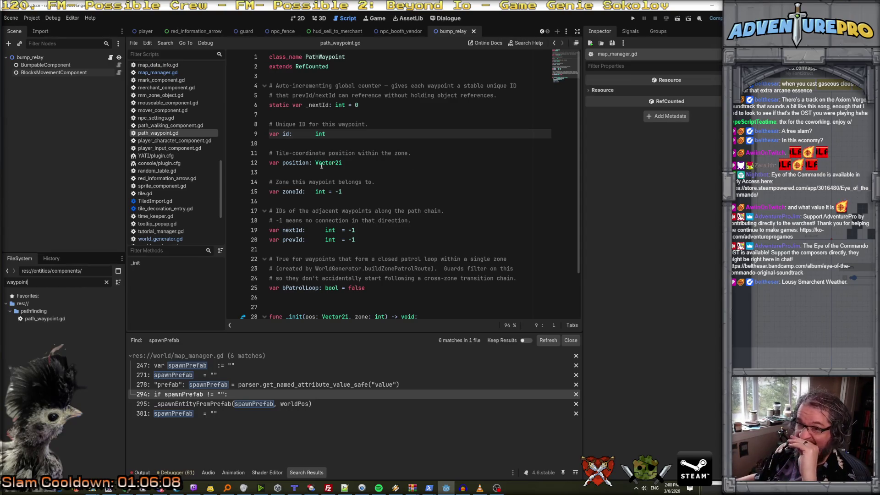
scroll(364, 189, down, 2)
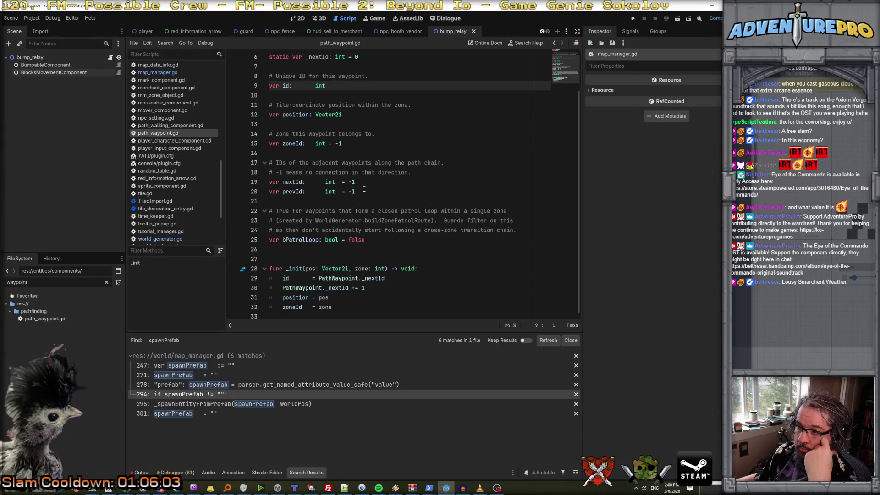
mouse_move(446, 489)
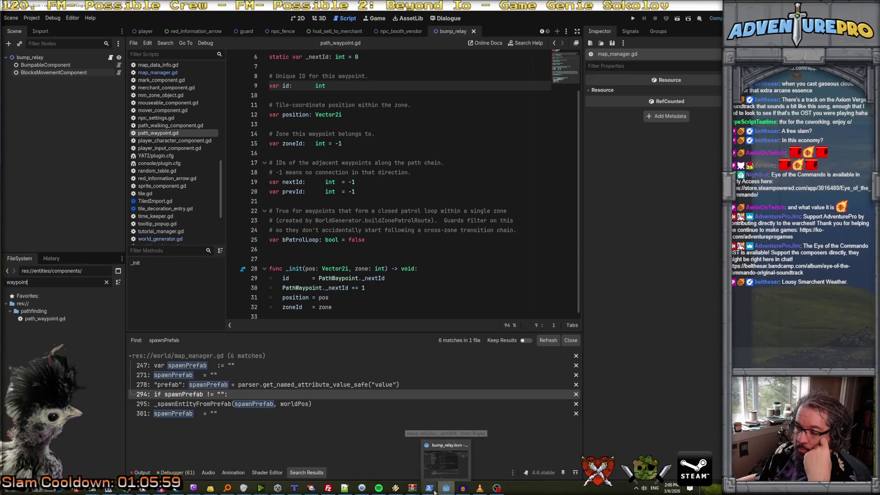
Approve the postStampCleanup wiring edit and the _spawnEntityFromPrefab return-type change in map_manager.gd.
click(455, 464)
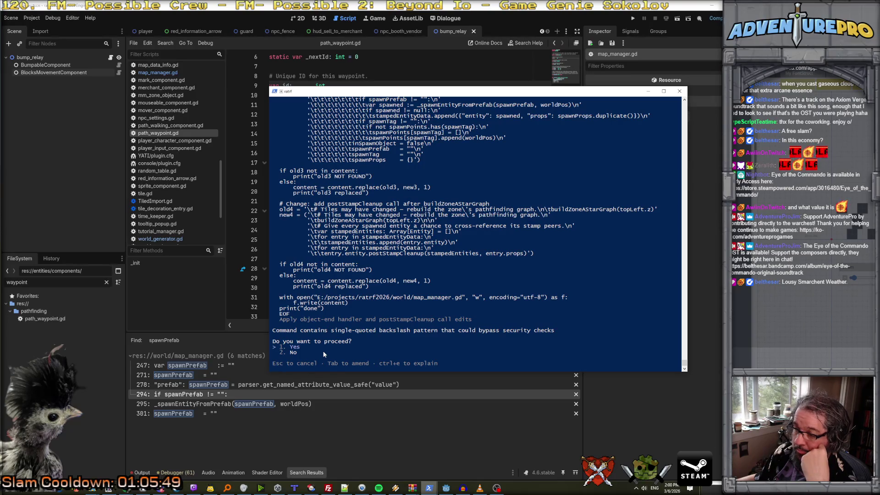
key(Return)
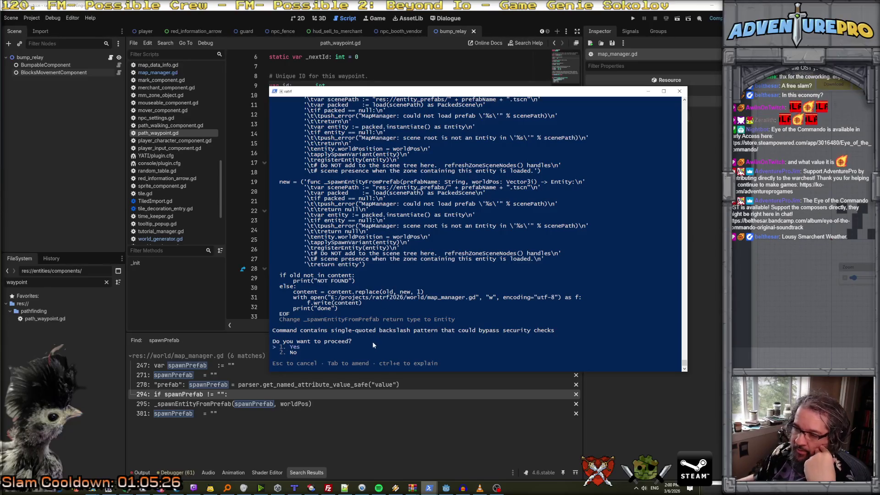
key(Return)
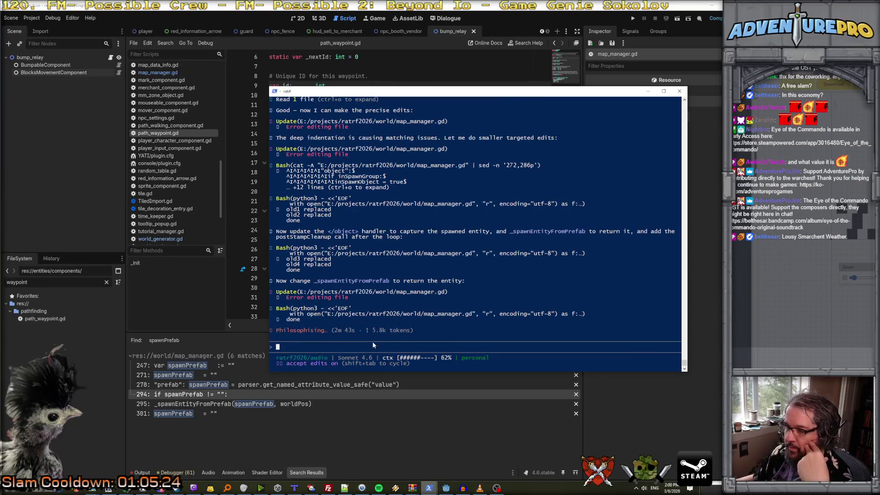
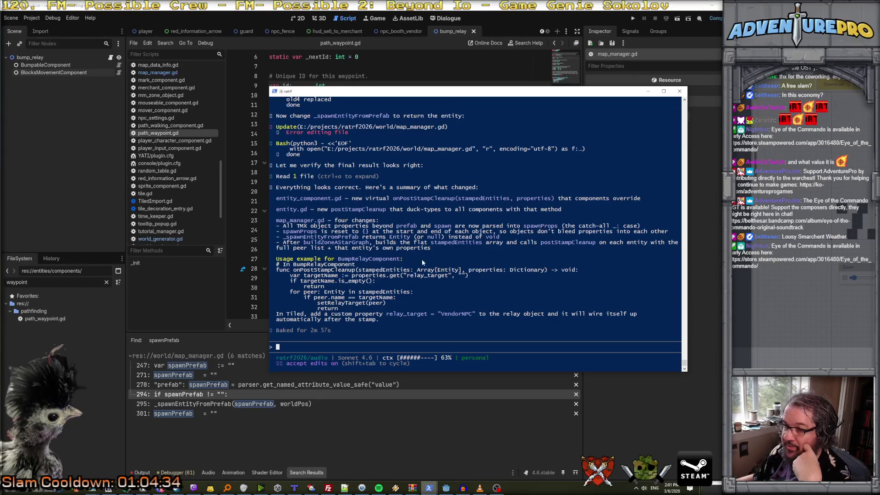
Leave the Claude Code change summary, returning to Godot and then switching to Tiled.
click(389, 77)
click(400, 164)
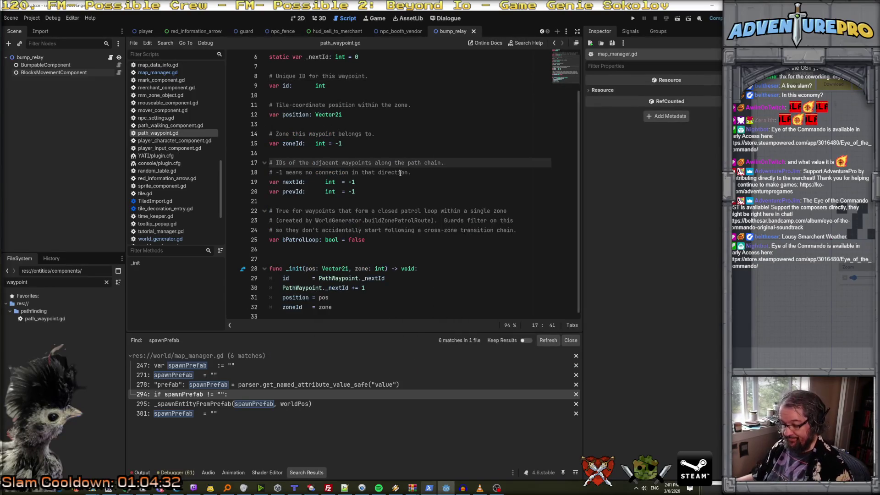
click(295, 489)
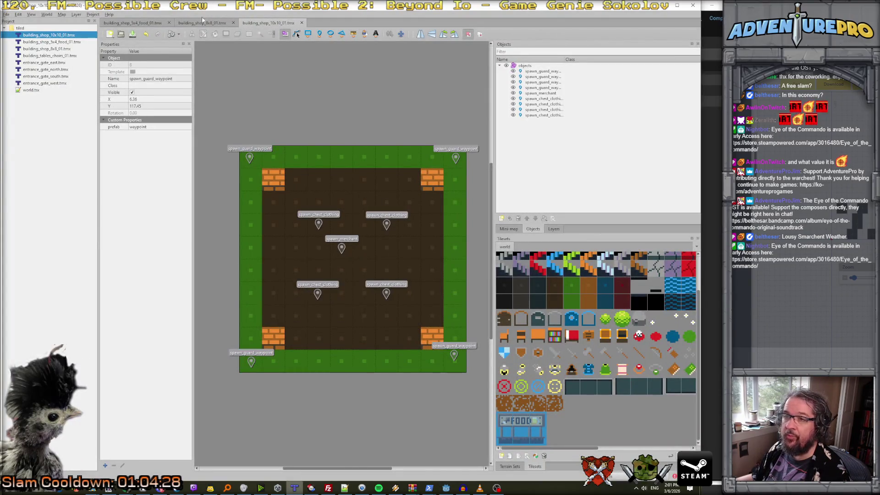
Open building_shop_5x4_food_01.tmx and select all five bump_relay objects.
click(198, 23)
click(139, 23)
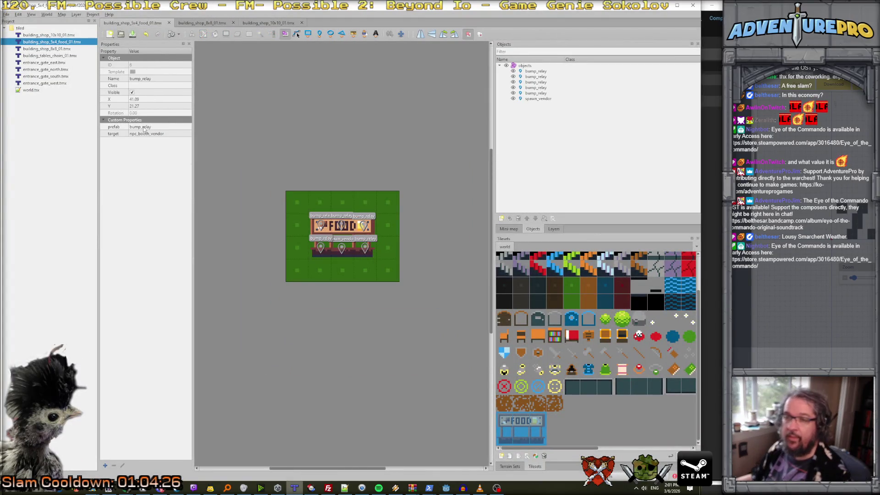
click(327, 231)
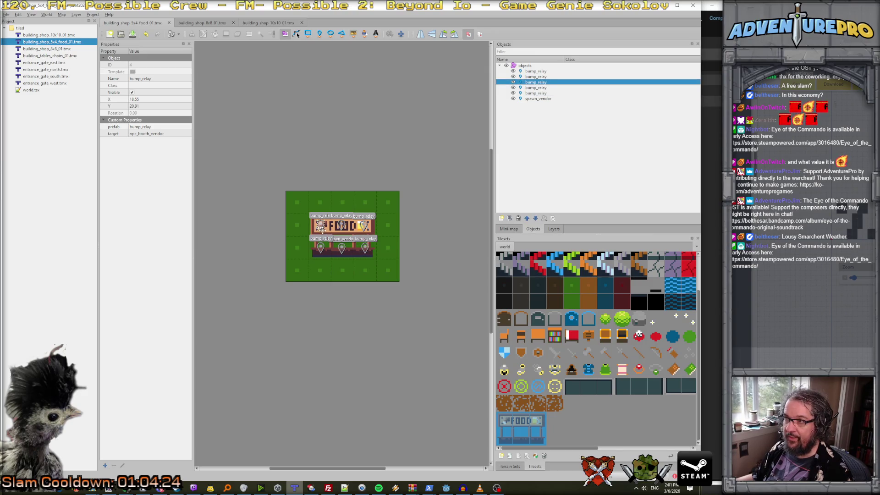
drag(531, 94, 536, 73)
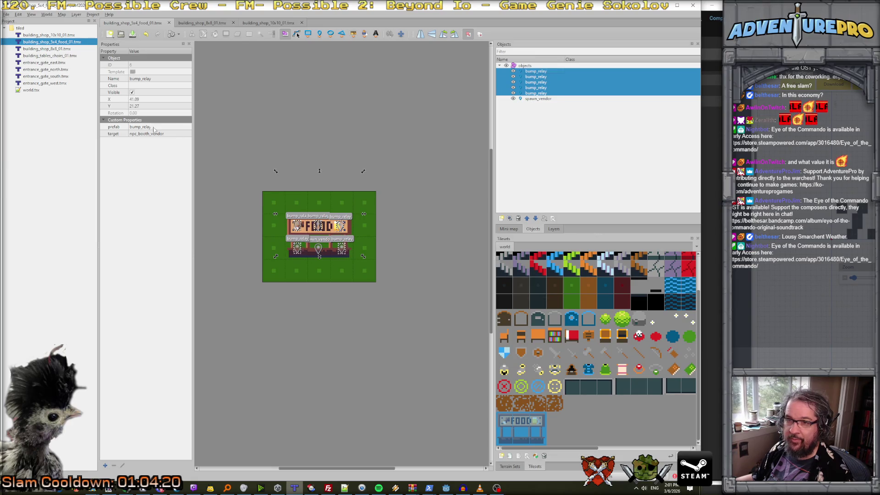
Rename their target custom property to relay_target.
click(115, 133)
right_click(118, 135)
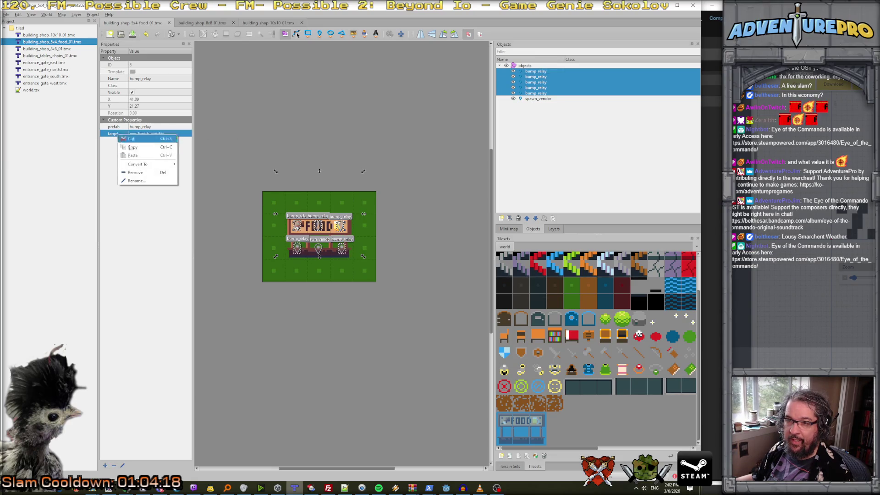
click(149, 182)
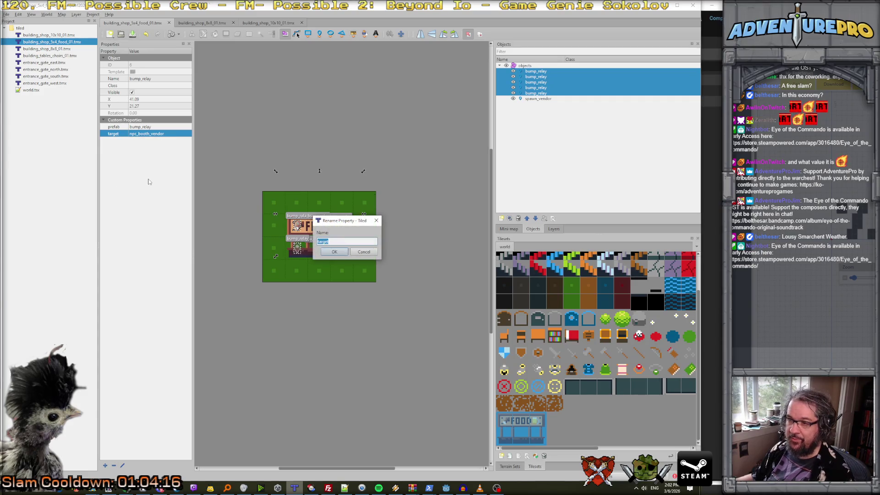
text(relay_)
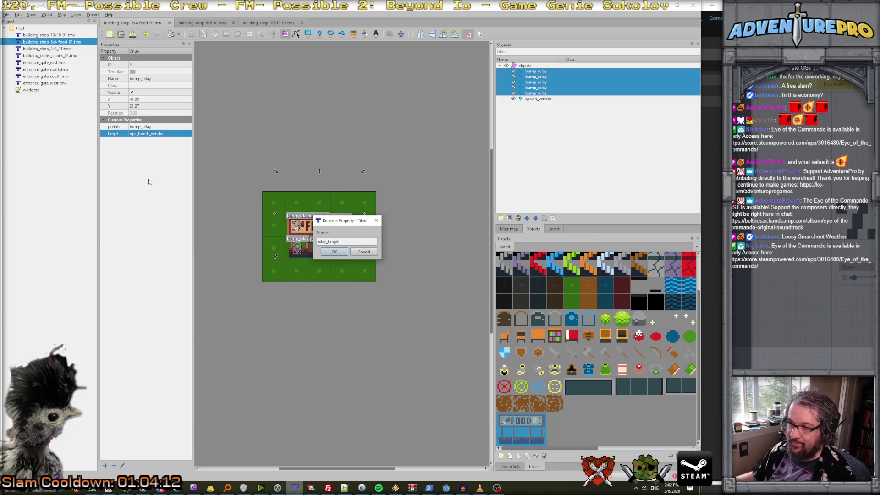
click(336, 254)
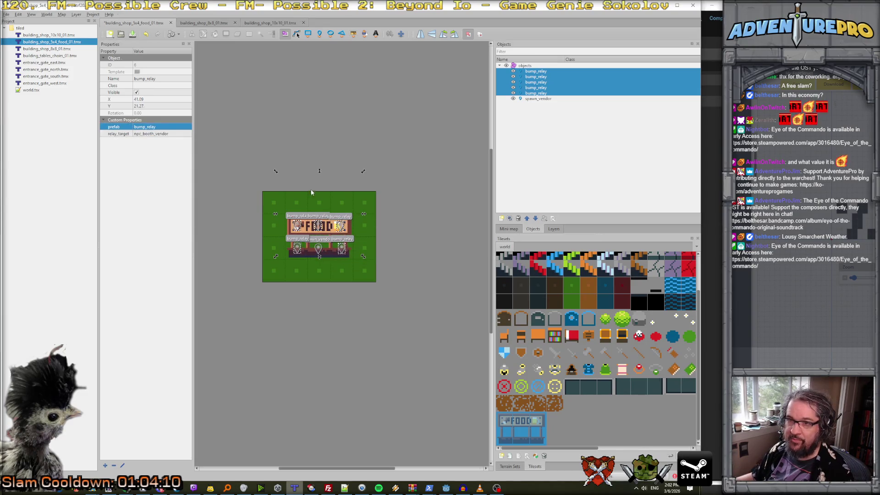
click(315, 140)
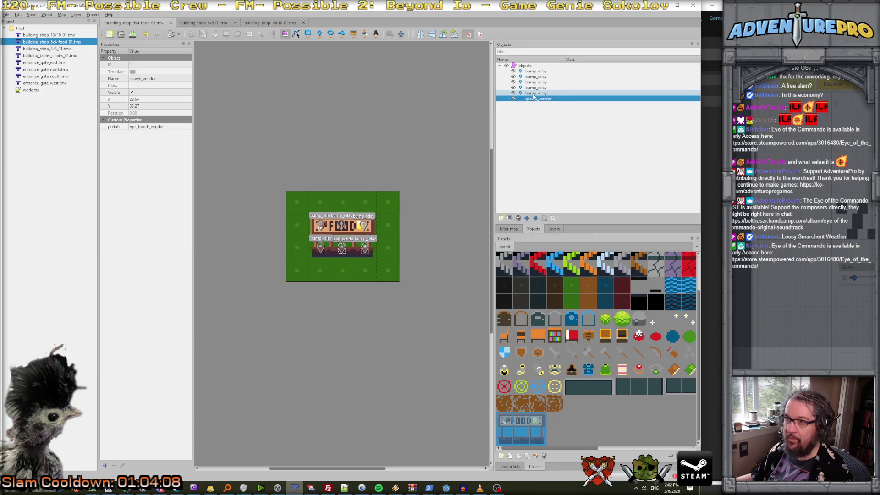
Save the food shop map and minimize Tiled.
click(534, 76)
click(525, 66)
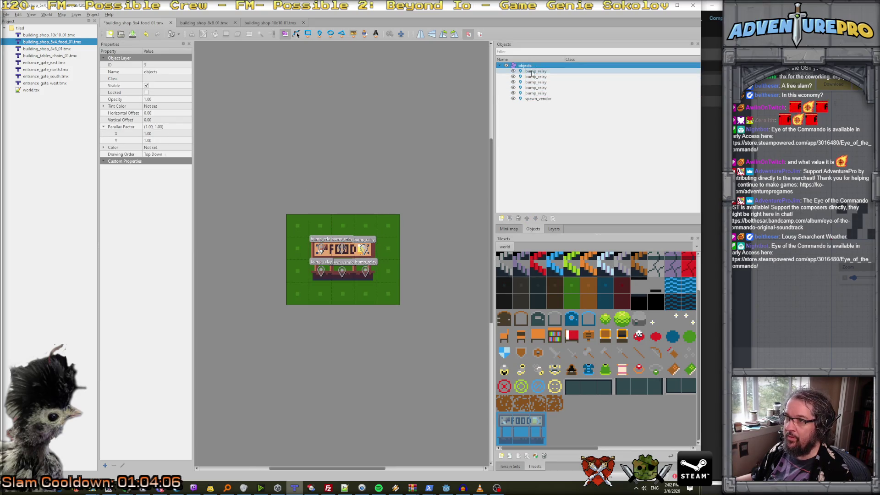
key(ctrl+s)
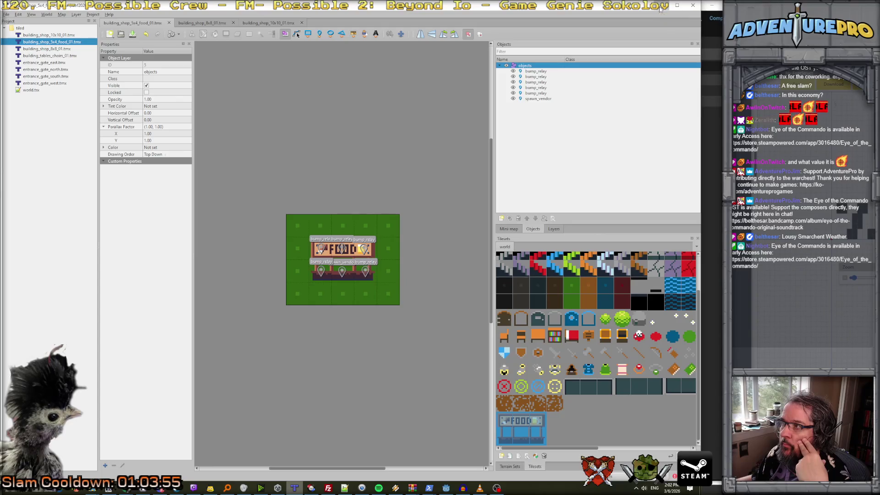
click(660, 8)
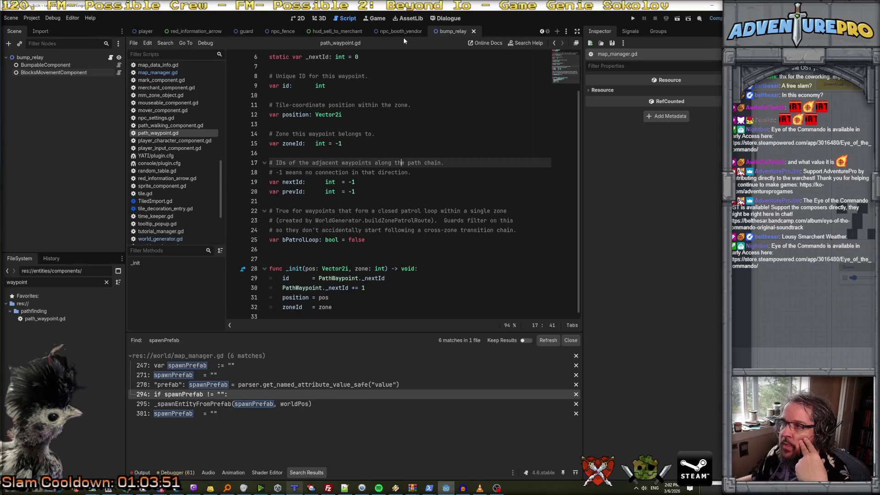
Open bump_relay_component.gd in the script editor.
scroll(381, 126, up, 2)
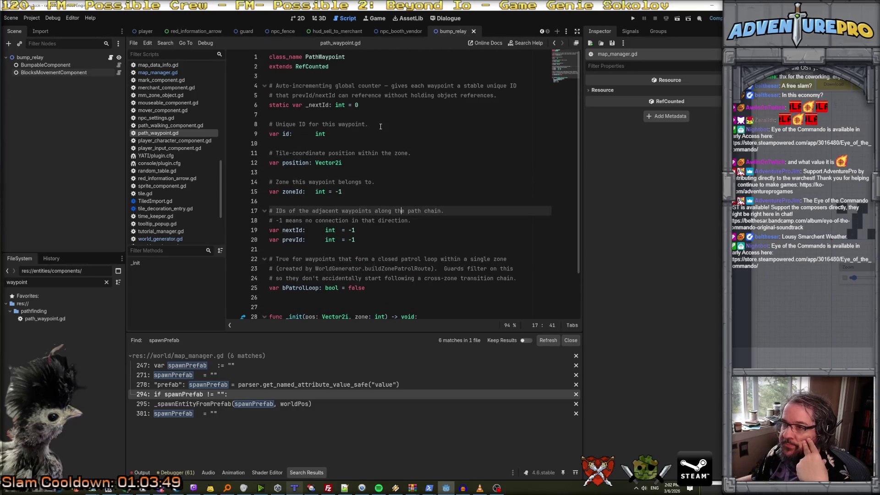
click(381, 126)
scroll(161, 99, up, 10)
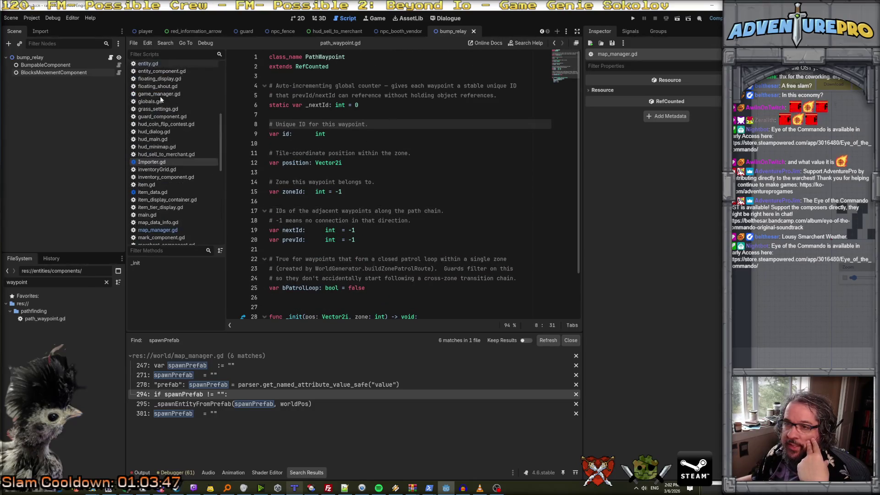
click(163, 112)
scroll(300, 145, down, 3)
scroll(321, 229, up, 3)
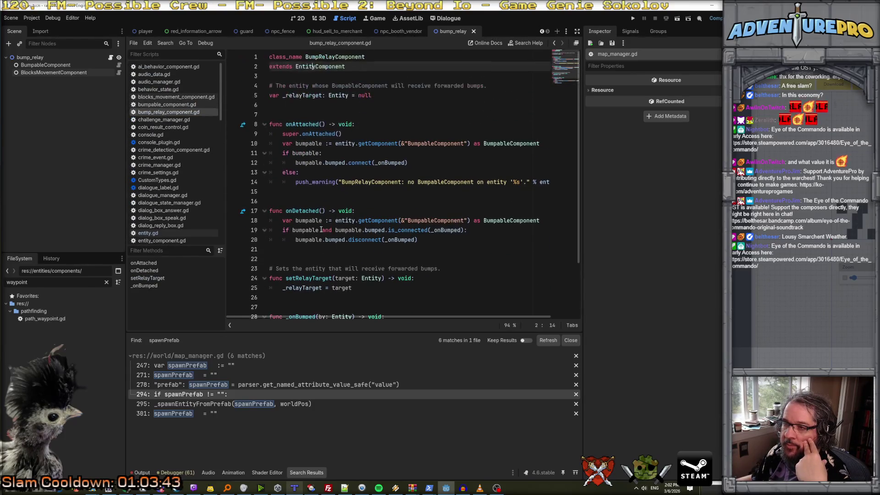
scroll(347, 190, down, 3)
Search the whole project for setRelayTarget, finding a single match.
click(424, 202)
click(335, 213)
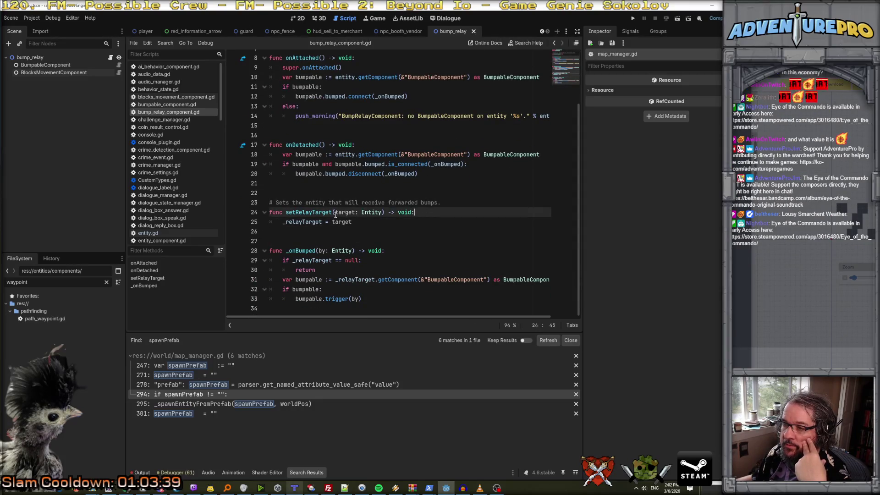
double_click(312, 212)
key(ctrl+shift+f)
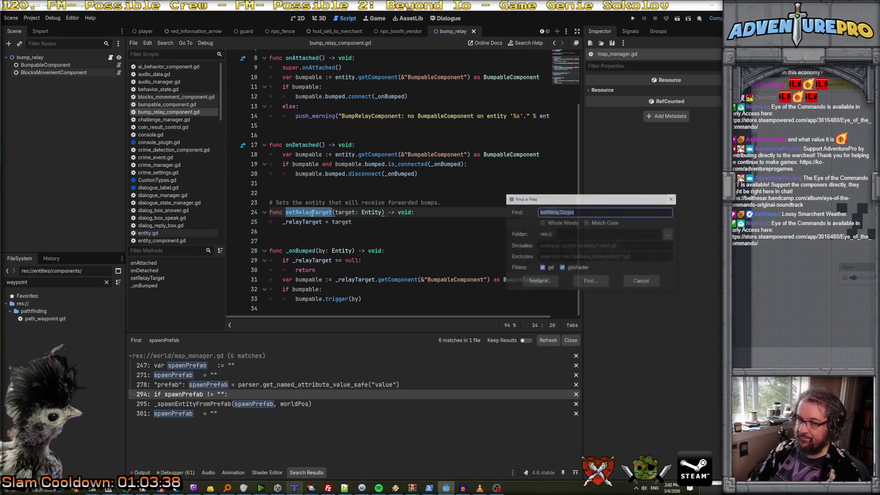
click(596, 282)
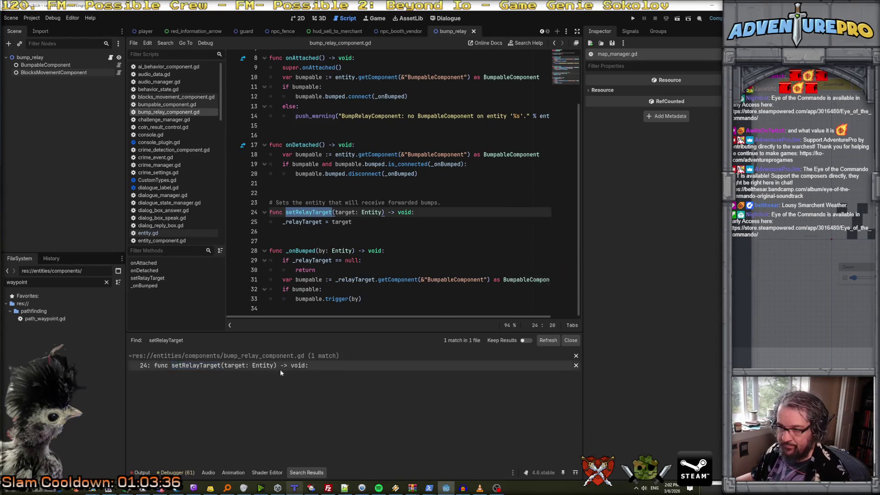
Bring the Claude Code terminal back in front of Godot.
click(305, 270)
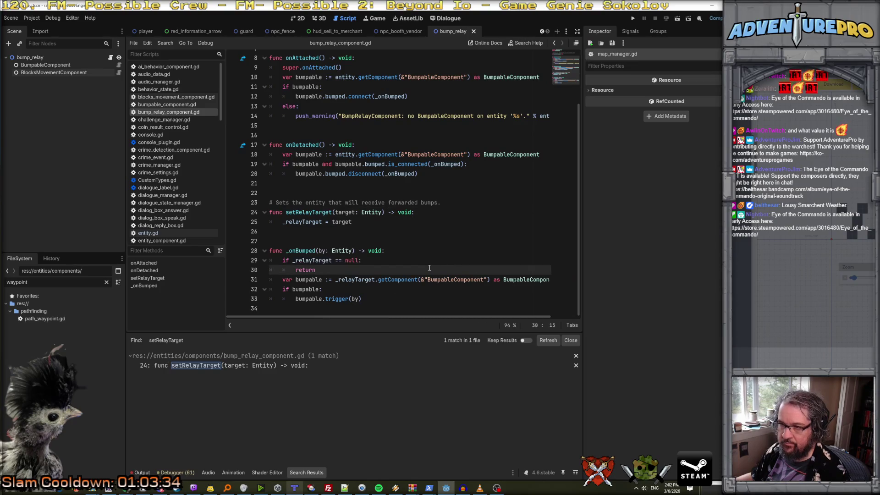
click(426, 203)
mouse_move(429, 488)
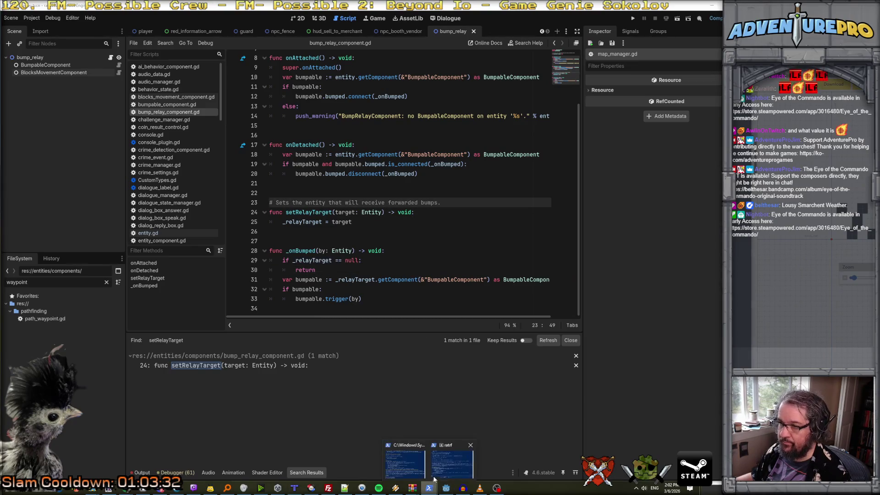
click(447, 466)
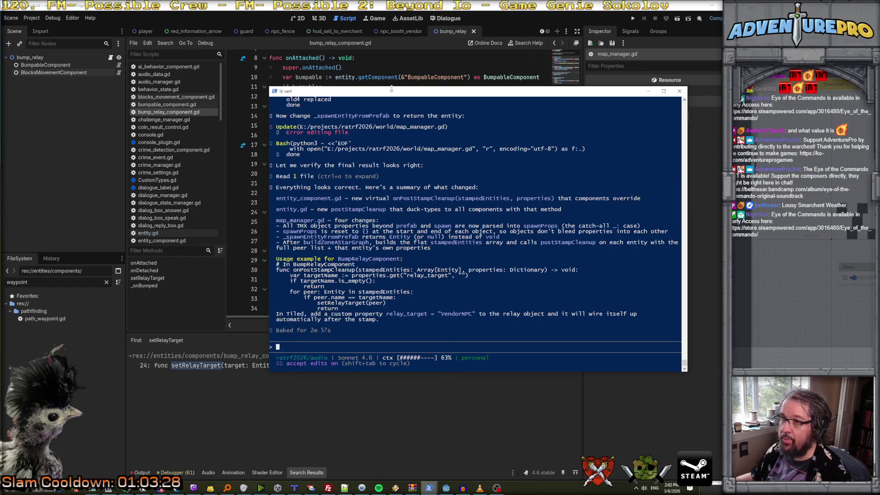
Search the project for every use of postStampCleanup.
key(alt+Tab)
click(378, 201)
key(ctrl+shift+f)
text(postStampCleanup)
key(Return)
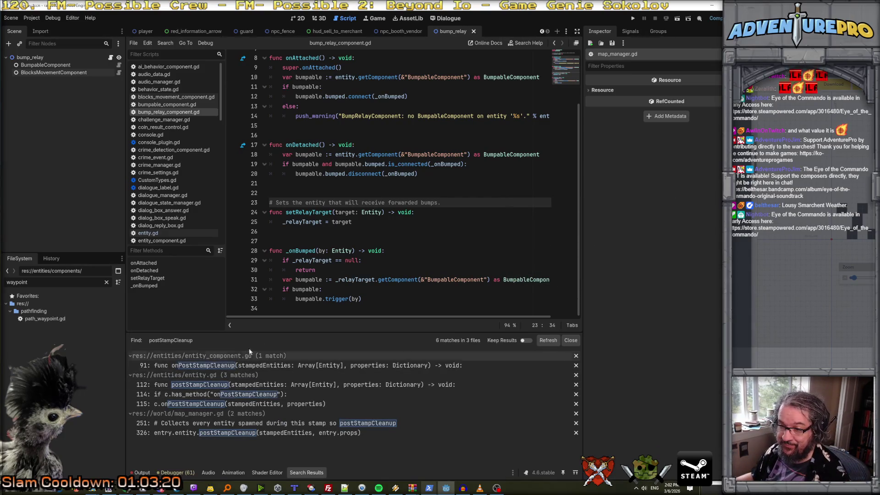
click(326, 281)
Copy Claude's onPostStampCleanup example and paste it at the end of bump_relay_component.gd.
key(alt+Tab)
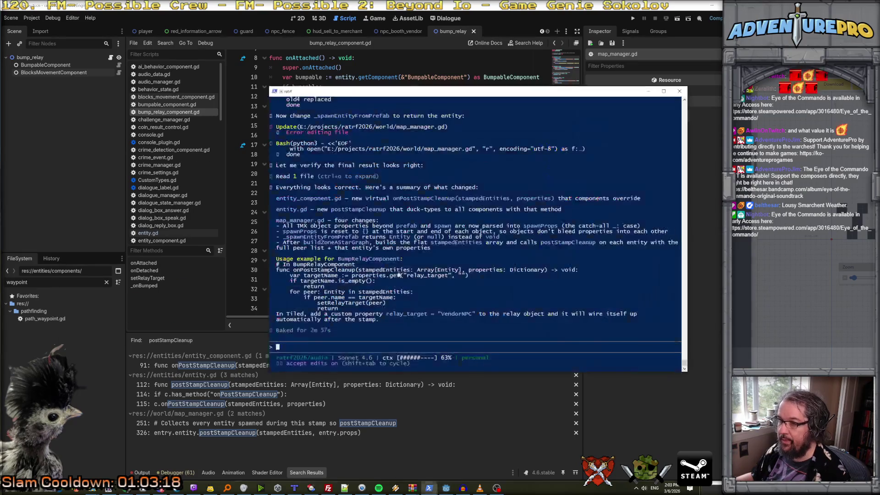
mouse_move(276, 270)
mouse_down()
mouse_move(339, 296)
mouse_move(349, 310)
mouse_up()
key(ctrl+c)
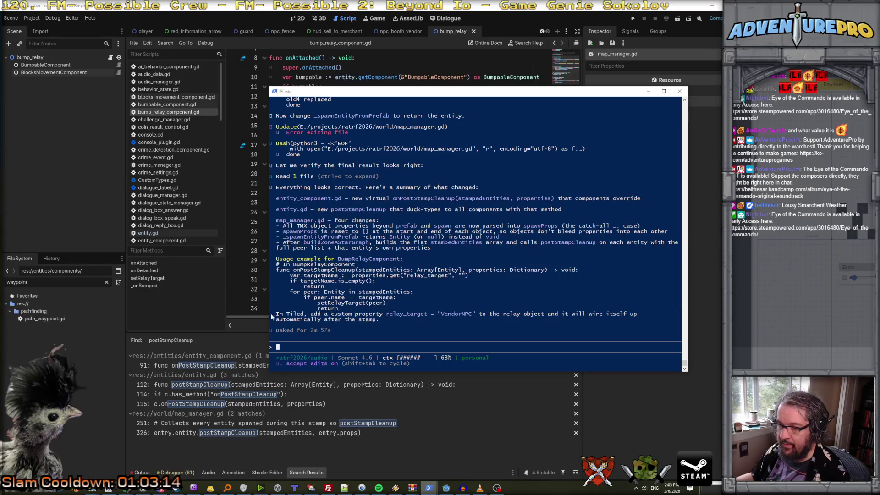
key(alt+Tab)
drag(249, 299, 287, 305)
click(287, 305)
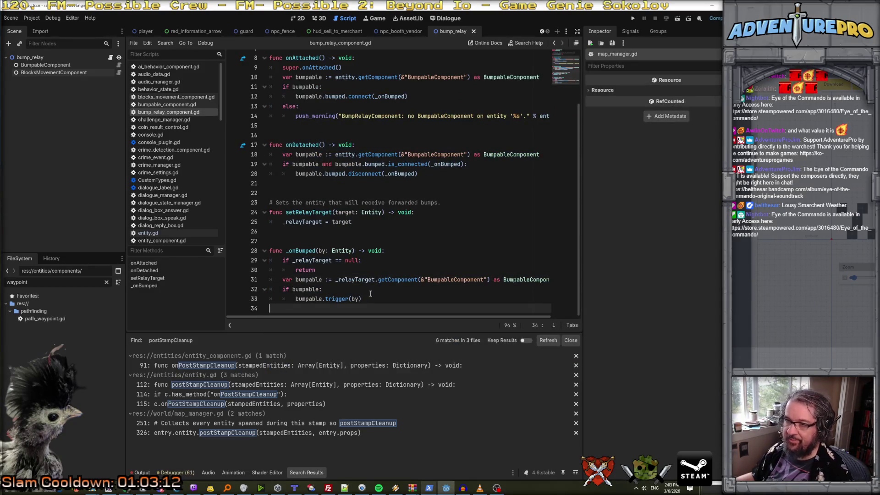
key(Return)
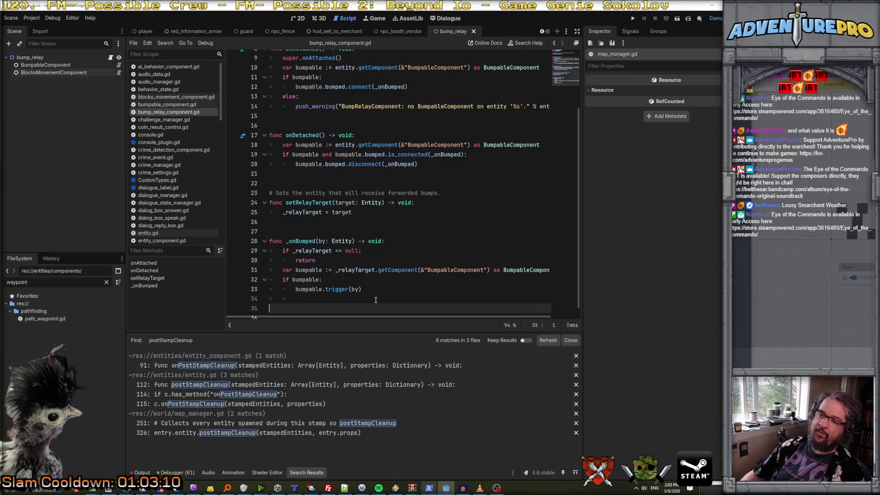
key(ctrl+v)
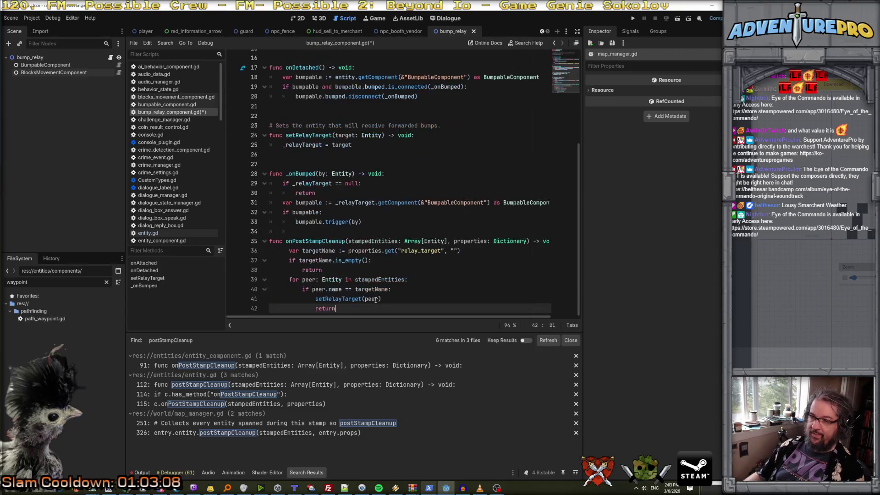
Re-indent the targetName, if and return lines with tabs.
click(291, 259)
scroll(291, 268, down, 1)
key(BackSpace)
key(BackSpace)
key(Down)
key(BackSpace)
key(BackSpace)
key(Down)
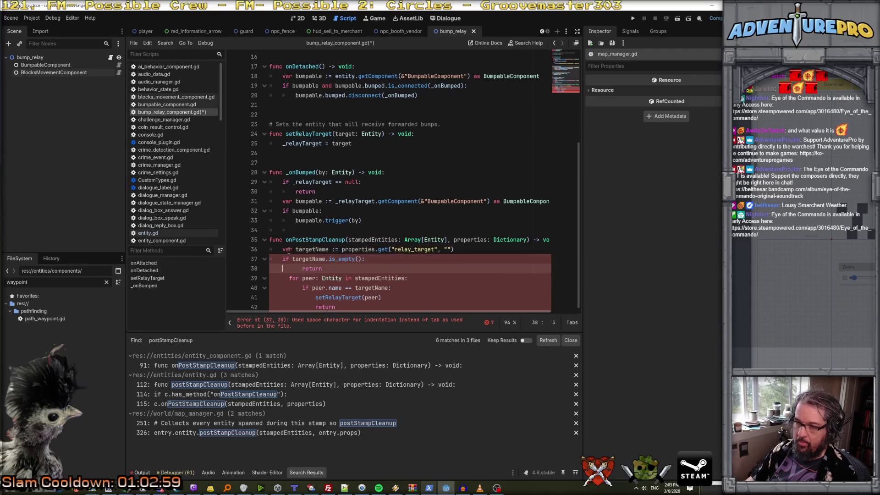
key(Delete)
key(Delete)
key(Delete)
key(BackSpace)
key(BackSpace)
key(BackSpace)
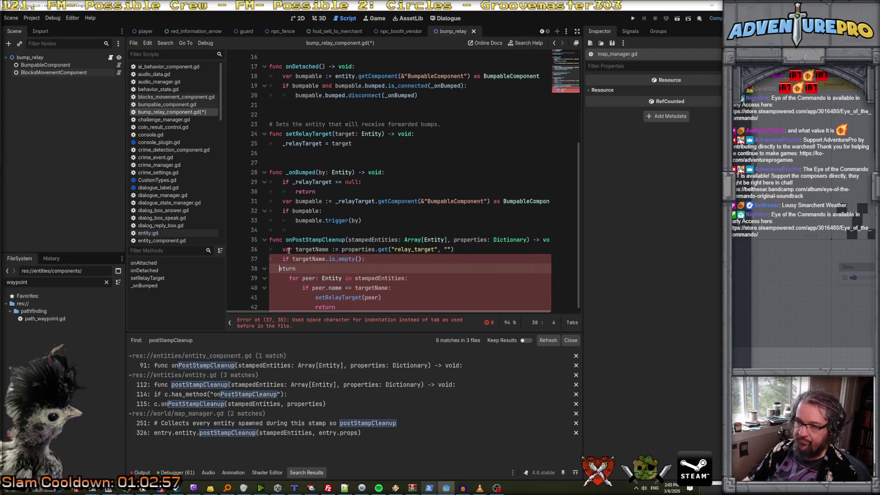
key(Tab)
key(Tab)
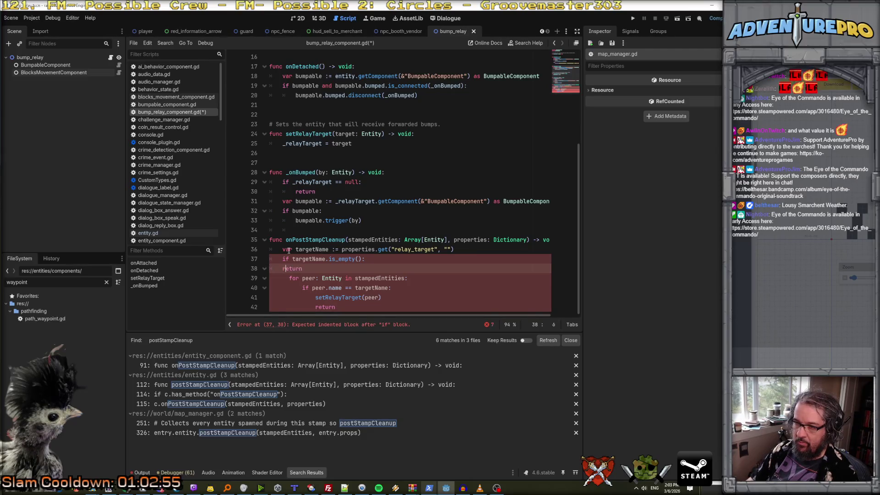
Tab-indent the for loop and the peer name check.
key(Down)
key(BackSpace)
key(BackSpace)
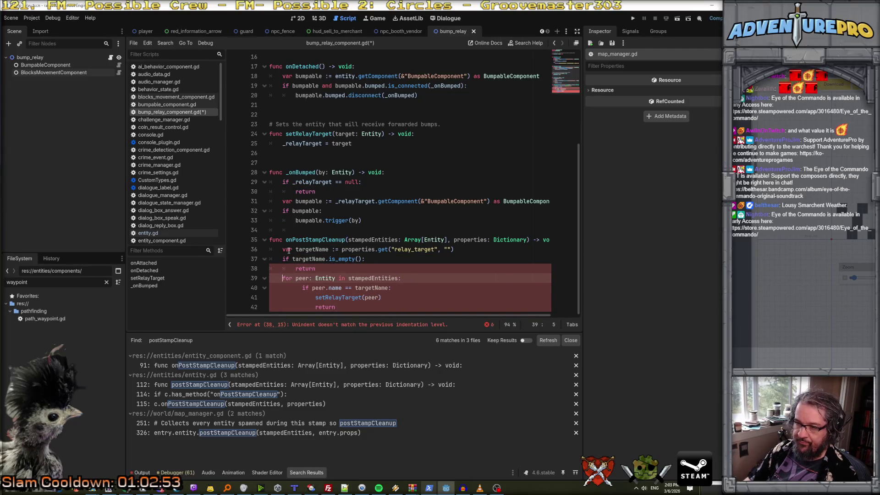
key(Down)
key(Delete)
key(Delete)
key(Delete)
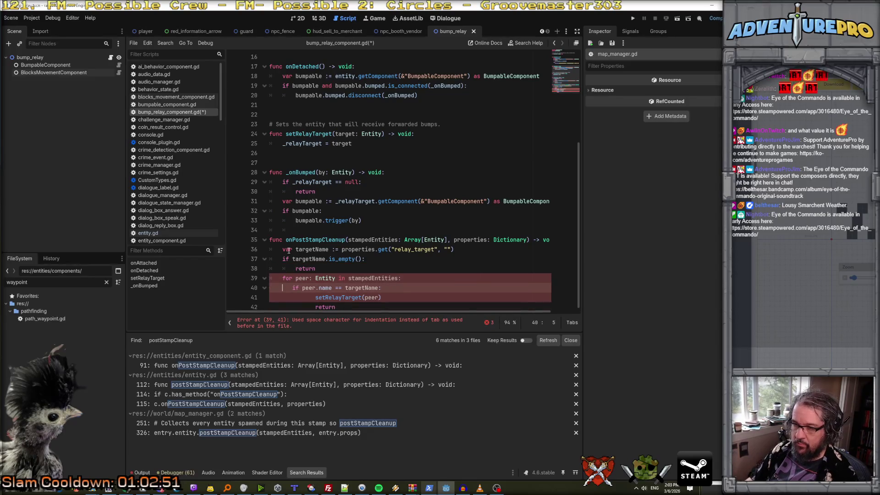
key(BackSpace)
key(Tab)
key(Tab)
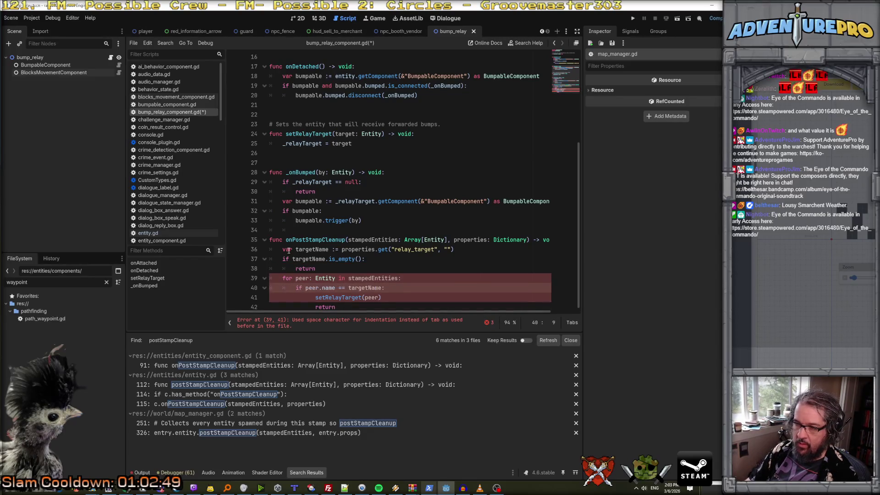
key(Down)
key(Delete)
key(Delete)
key(Delete)
Tab-indent setRelayTarget(peer) and the final return.
key(BackSpace)
key(BackSpace)
key(BackSpace)
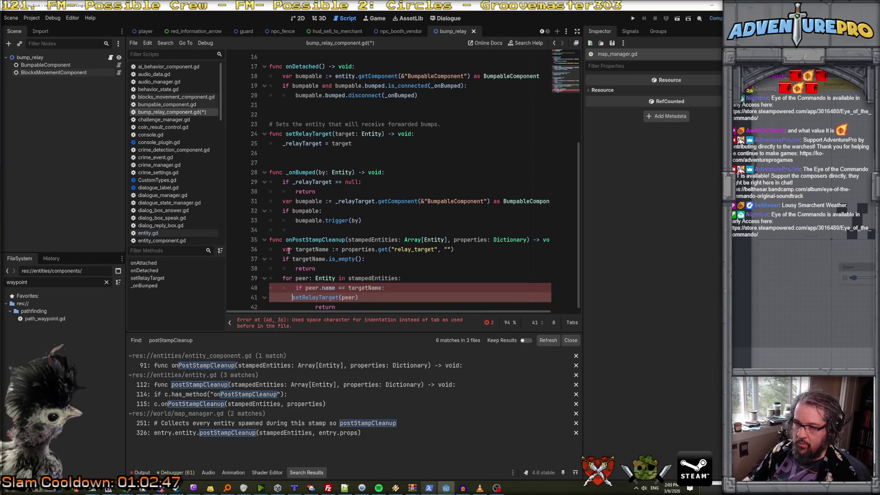
key(Tab)
key(Tab)
key(Tab)
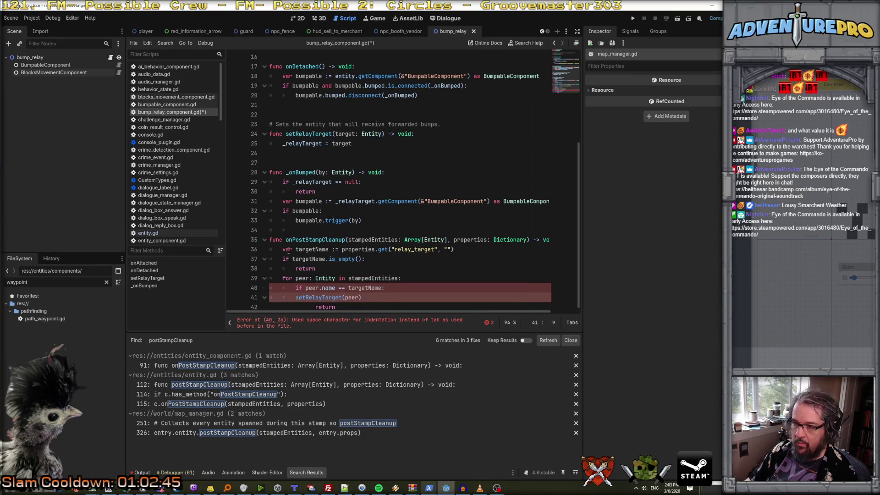
key(Down)
key(Delete)
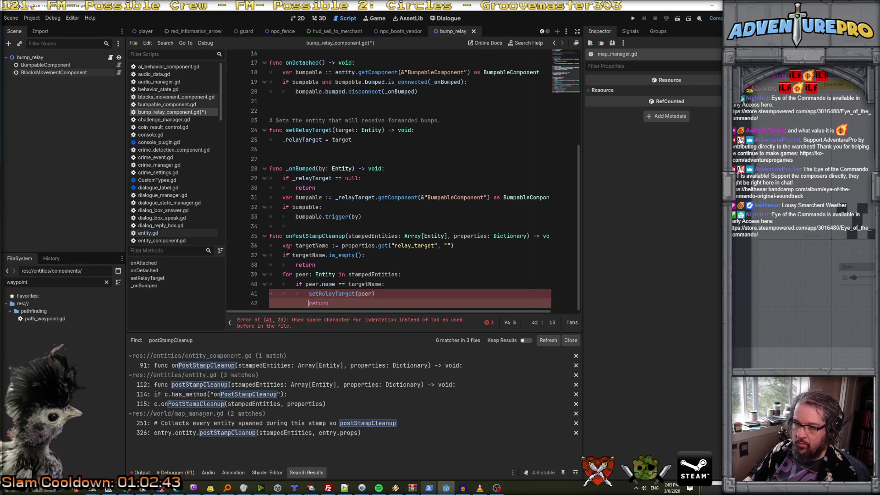
key(BackSpace)
key(BackSpace)
key(BackSpace)
key(BackSpace)
key(BackSpace)
key(Tab)
key(Tab)
key(Tab)
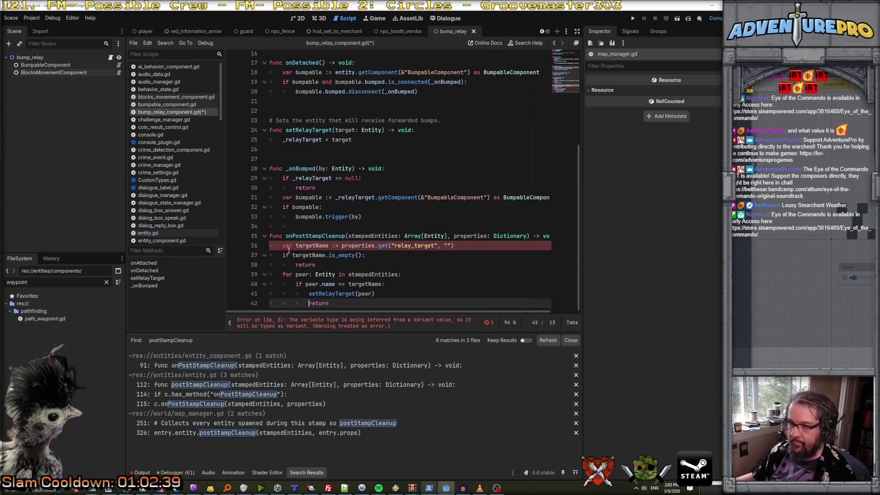
Wrap the relay_target properties.get(...) lookup in String() and save the script.
click(286, 250)
click(461, 248)
click(386, 252)
click(341, 249)
text(String()
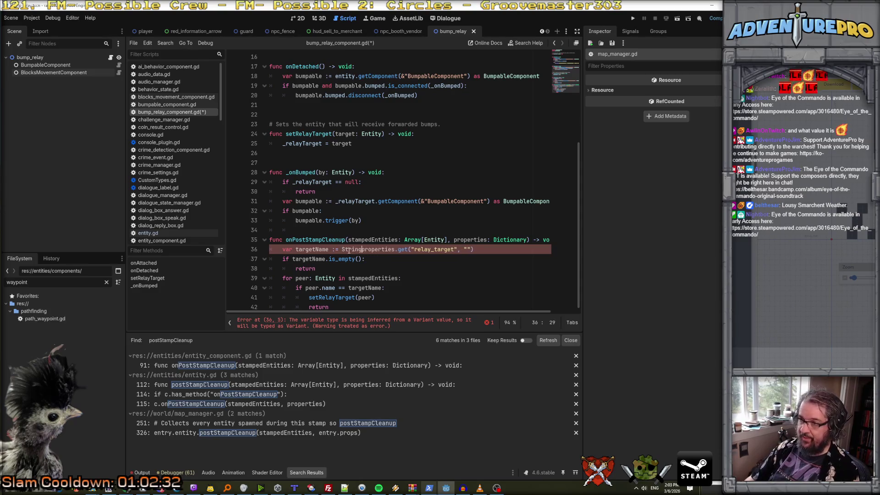
click(496, 251)
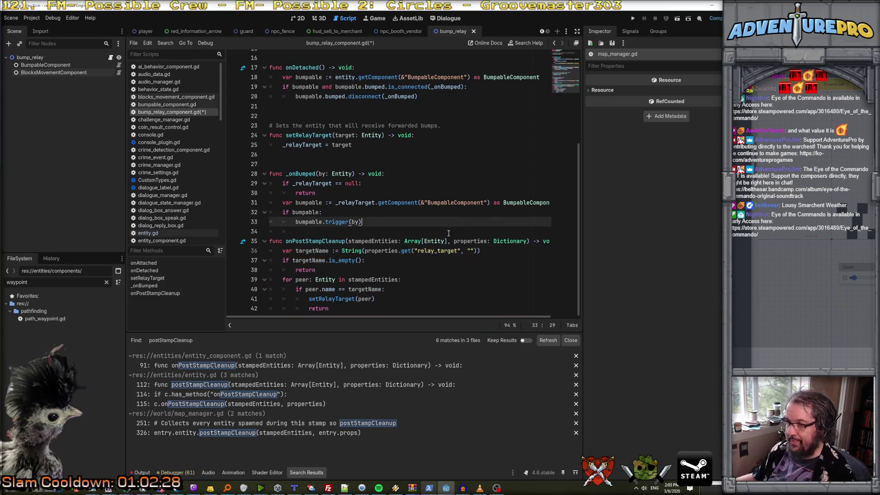
click(425, 241)
key(ctrl+s)
Compare peers by archetypeName instead of name, then open entity.gd.
click(362, 270)
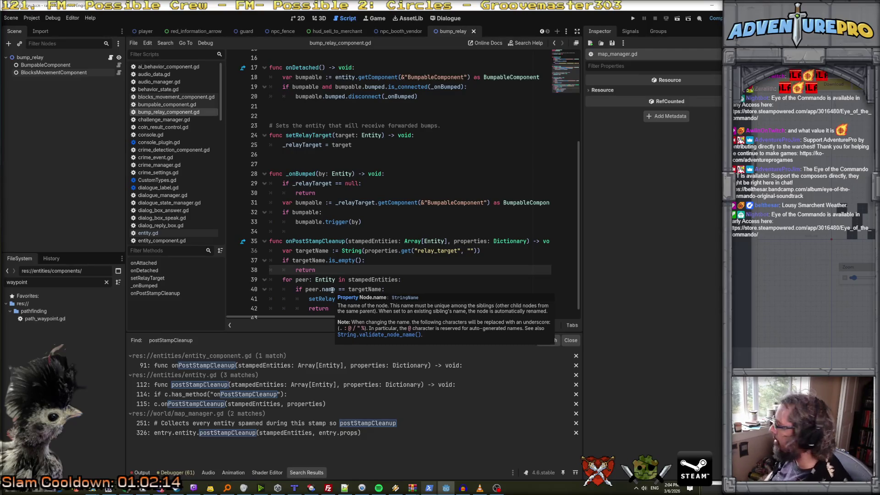
click(332, 290)
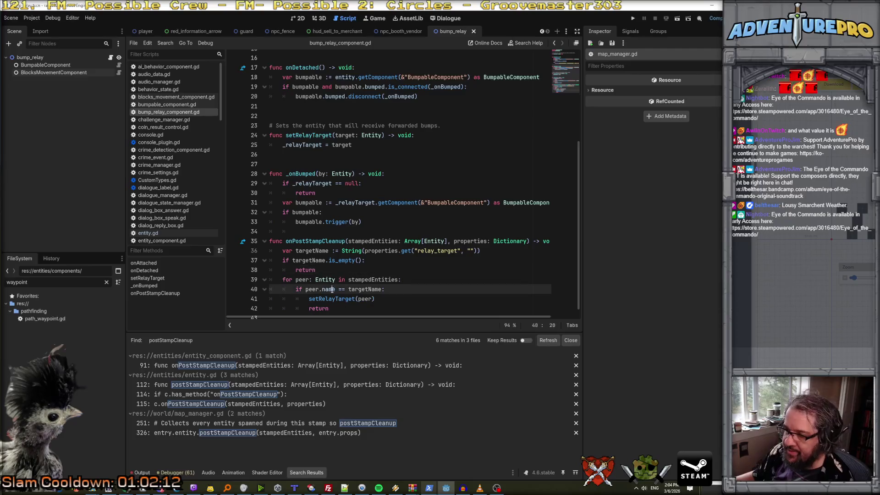
double_click(332, 290)
text(arecetypeName)
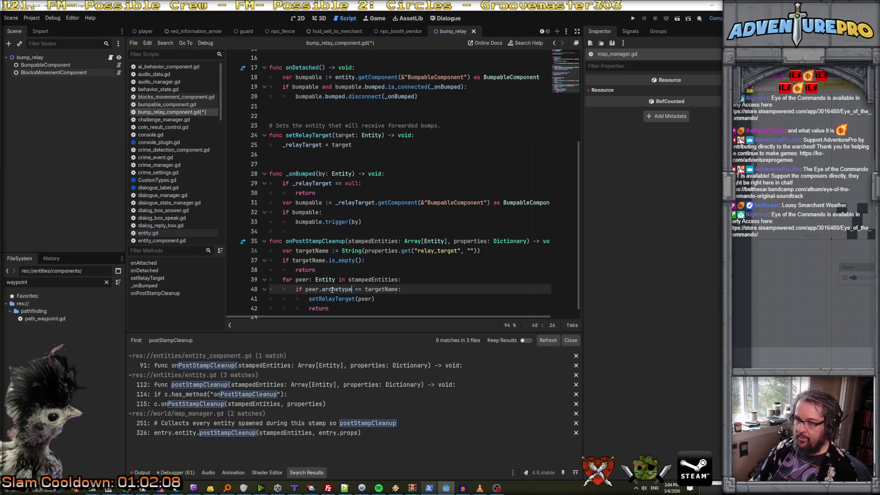
double_click(336, 289)
click(342, 289)
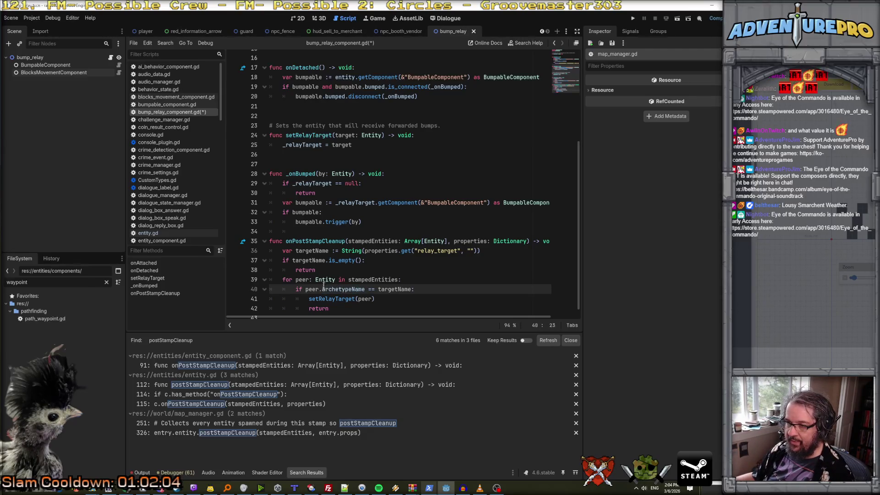
ctrl+click(325, 280)
scroll(380, 223, up, 10)
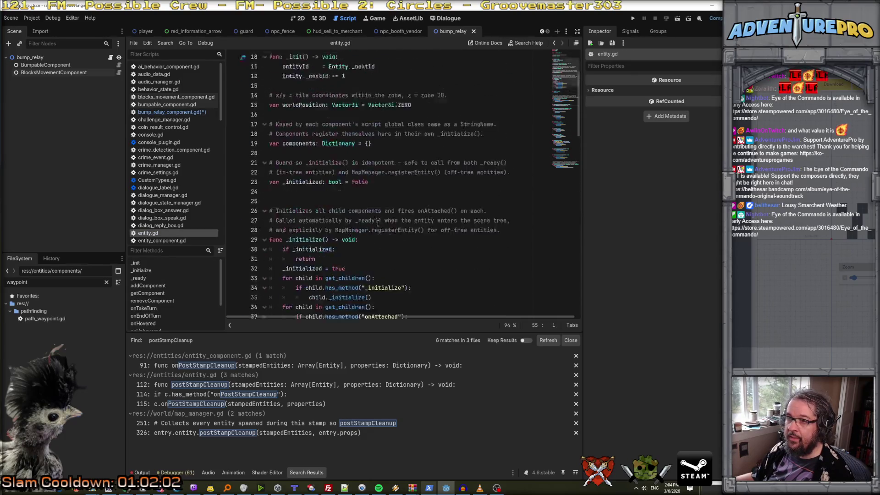
scroll(395, 211, down, 5)
scroll(403, 148, down, 7)
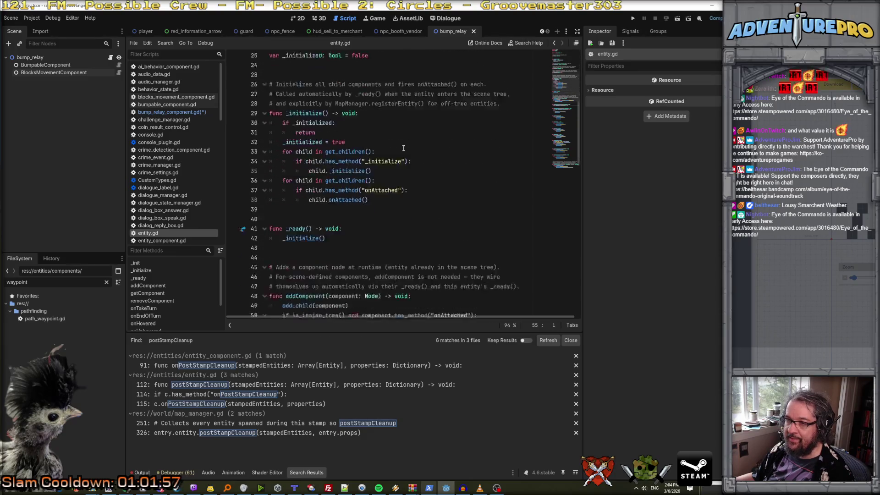
scroll(403, 148, up, 9)
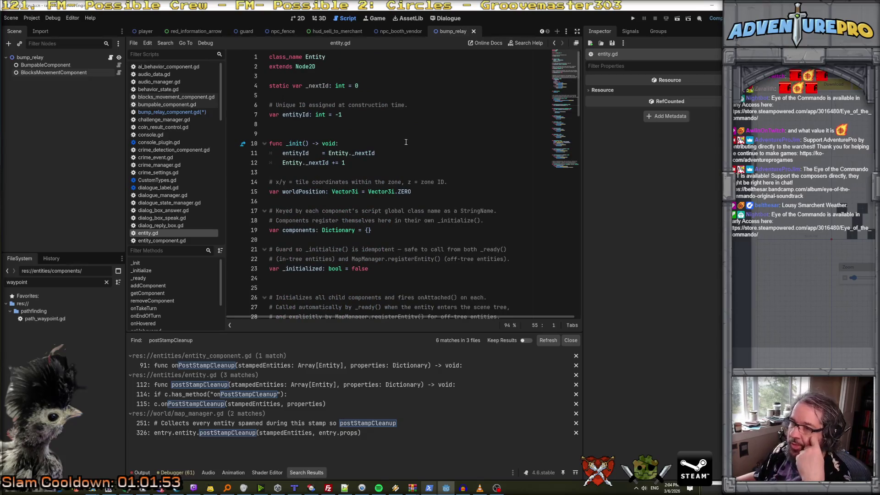
scroll(411, 132, down, 2)
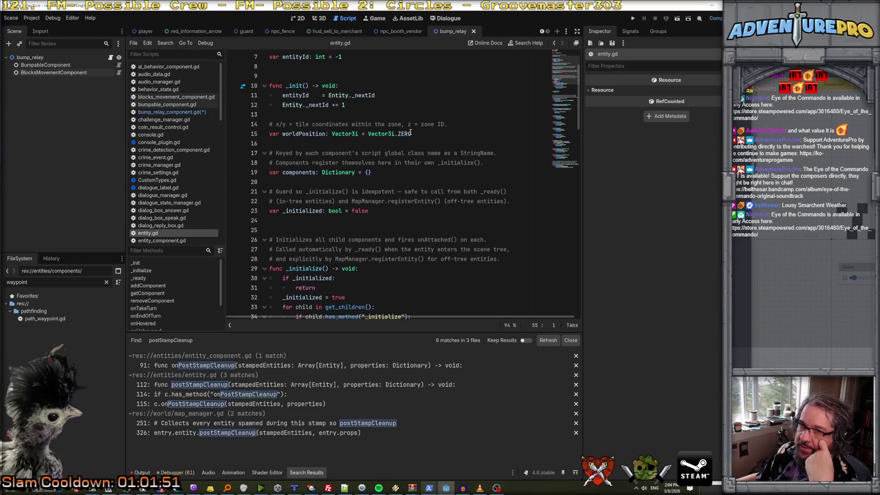
scroll(411, 133, up, 2)
scroll(411, 132, down, 3)
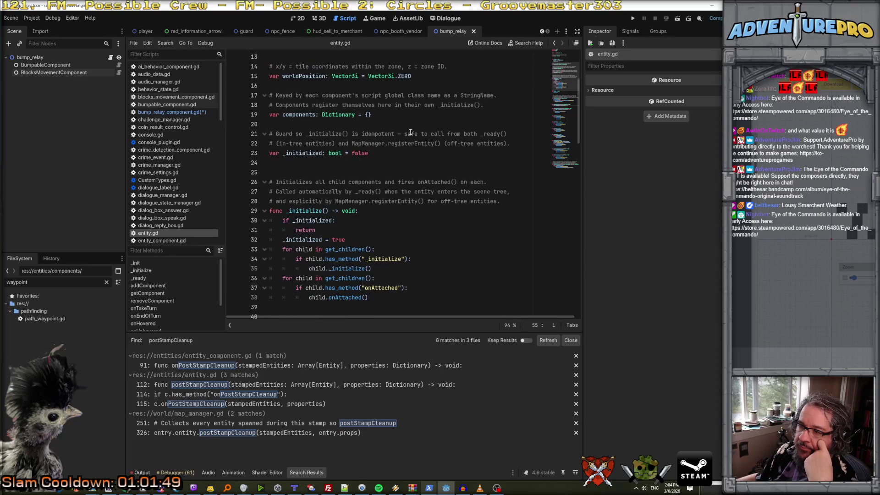
scroll(410, 132, down, 3)
scroll(411, 132, down, 4)
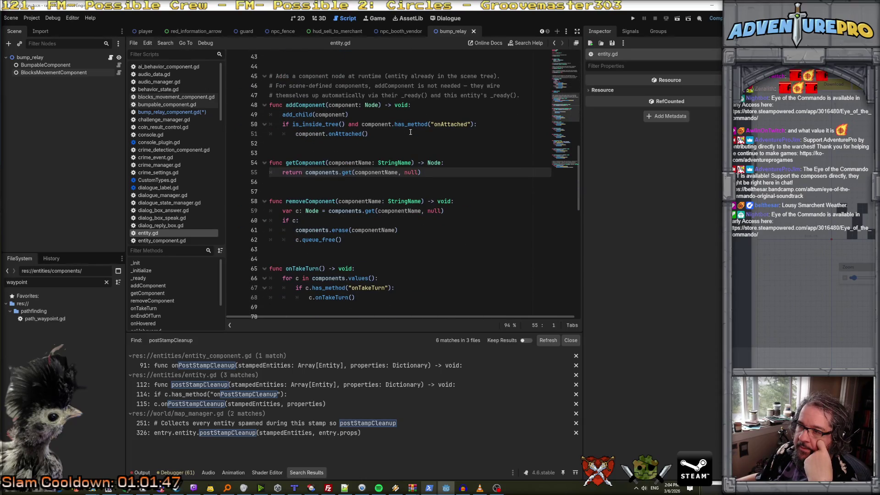
scroll(410, 132, down, 8)
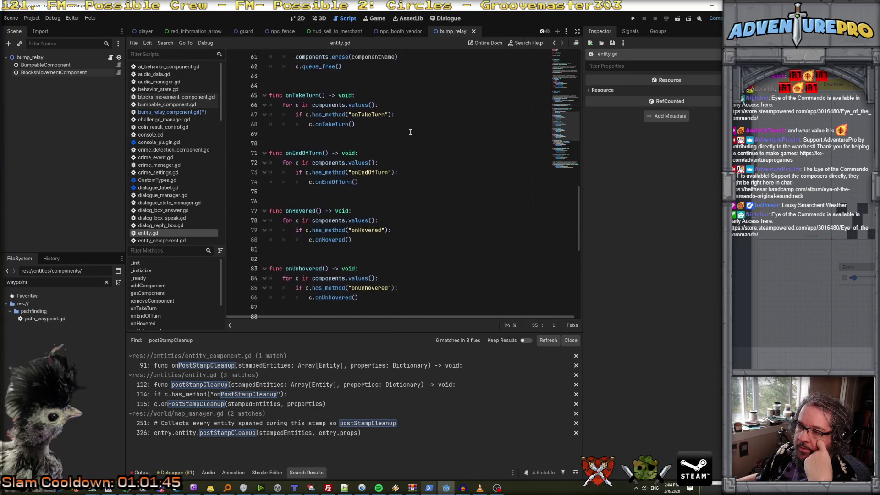
scroll(410, 132, down, 5)
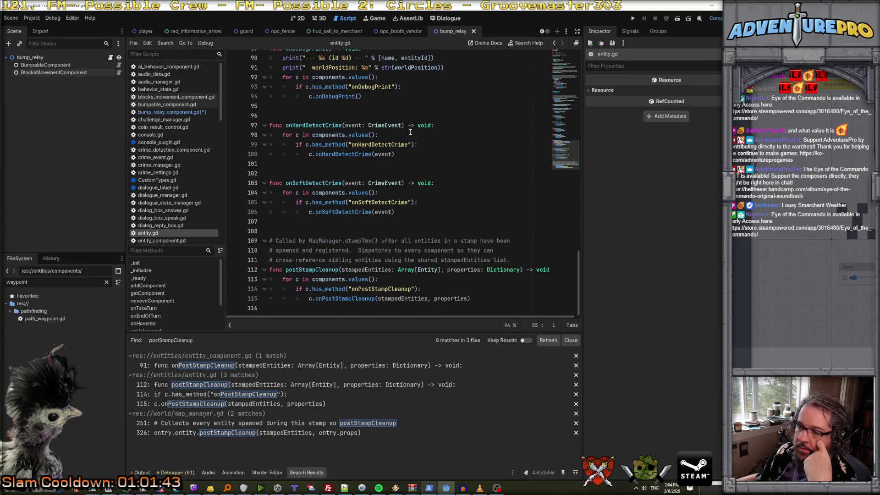
scroll(410, 132, up, 8)
scroll(411, 132, up, 15)
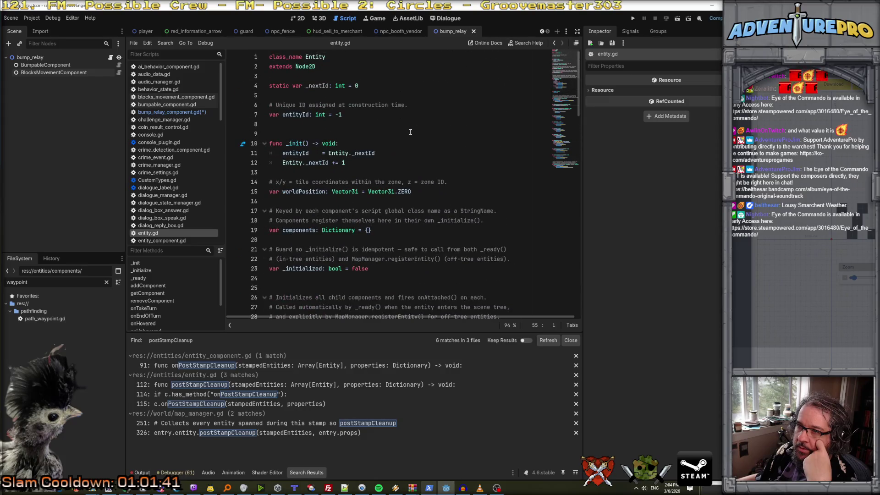
click(54, 56)
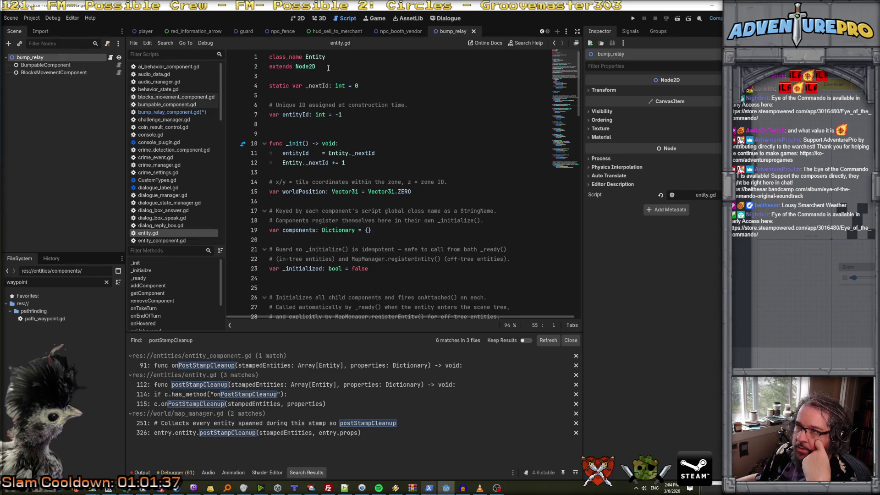
click(397, 33)
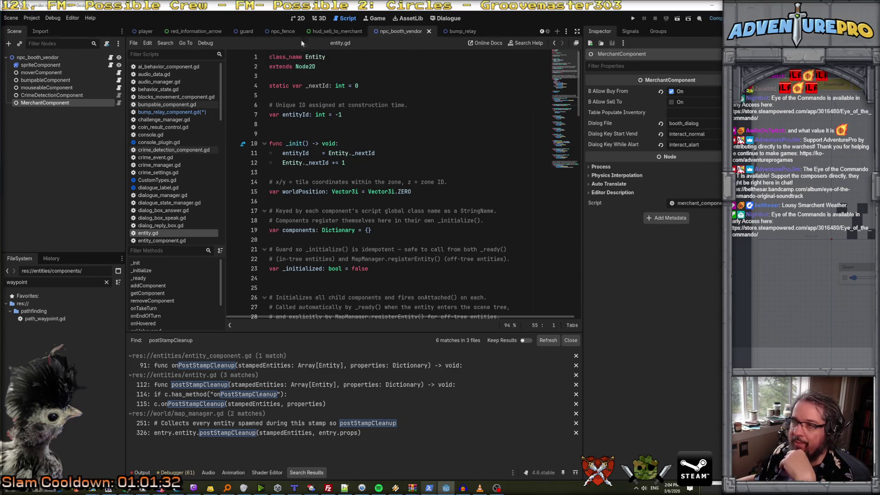
click(459, 32)
scroll(402, 197, down, 20)
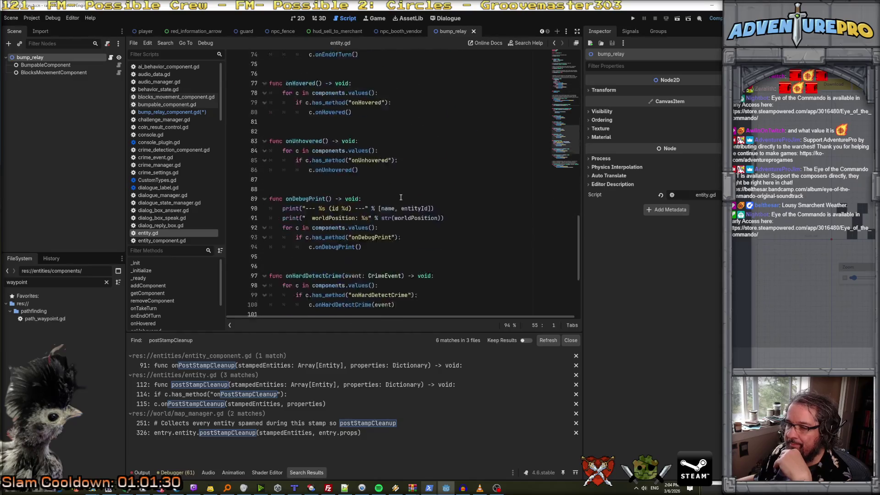
click(338, 289)
click(342, 299)
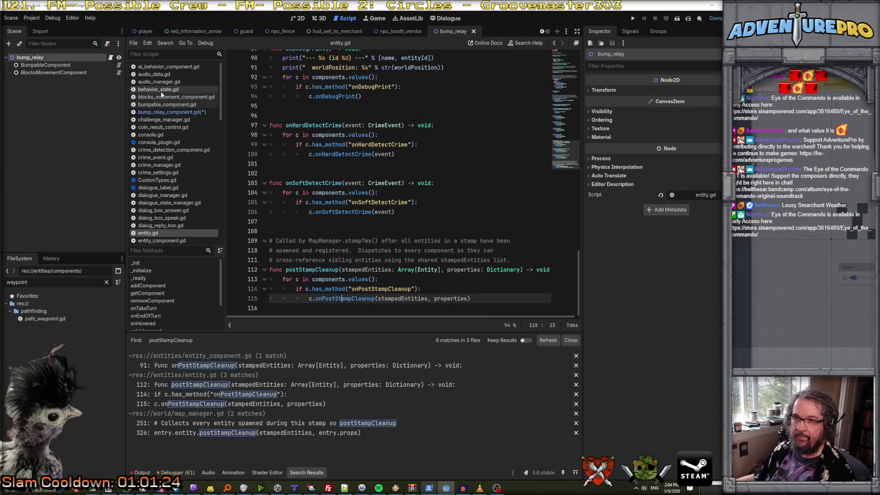
click(172, 112)
Revert the peer check to peer.name, set a breakpoint on line 40, and save.
scroll(314, 230, down, 1)
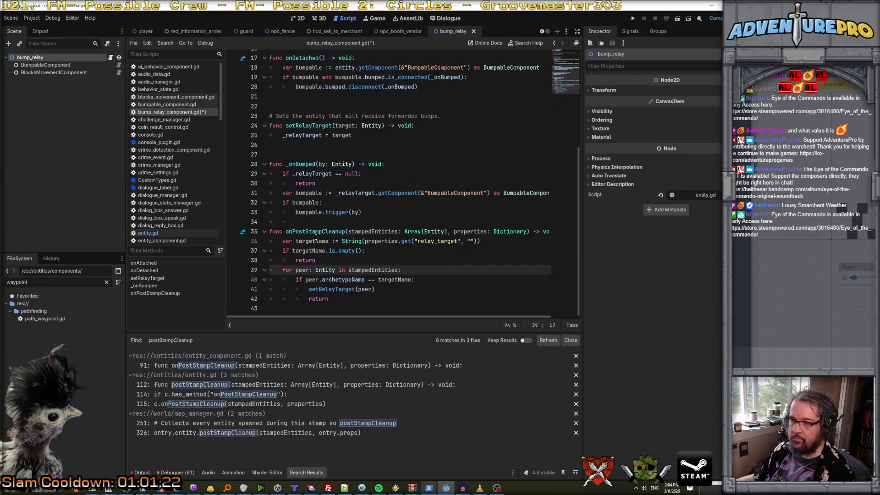
double_click(342, 280)
text(name)
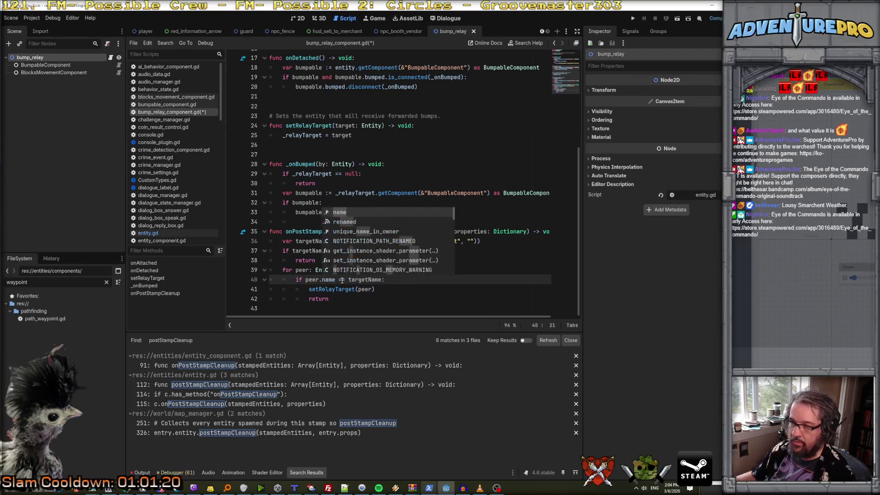
click(235, 280)
click(415, 260)
key(ctrl+s)
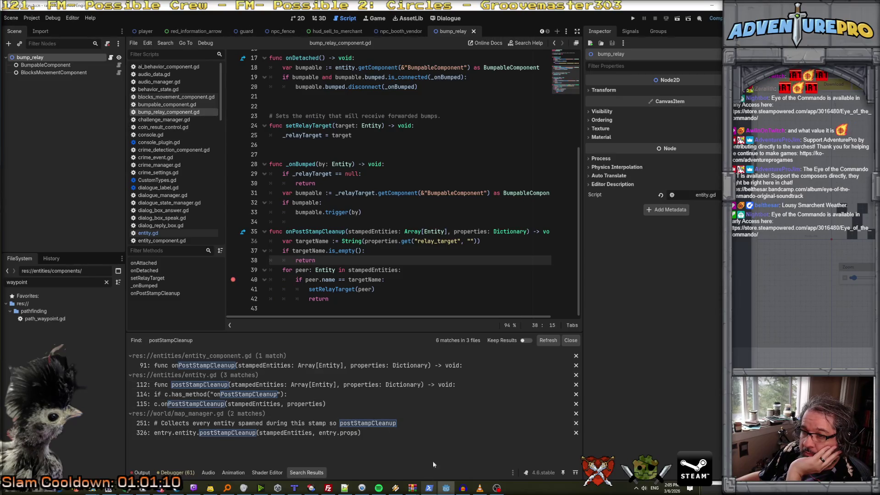
click(446, 19)
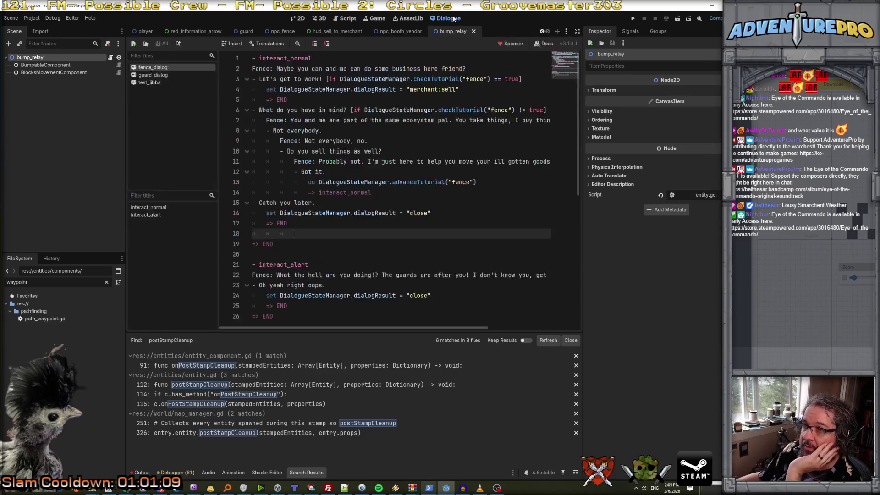
Add a new dialogue file saved as vendor_dialog in the Dialogue editor.
click(155, 83)
click(155, 67)
right_click(155, 69)
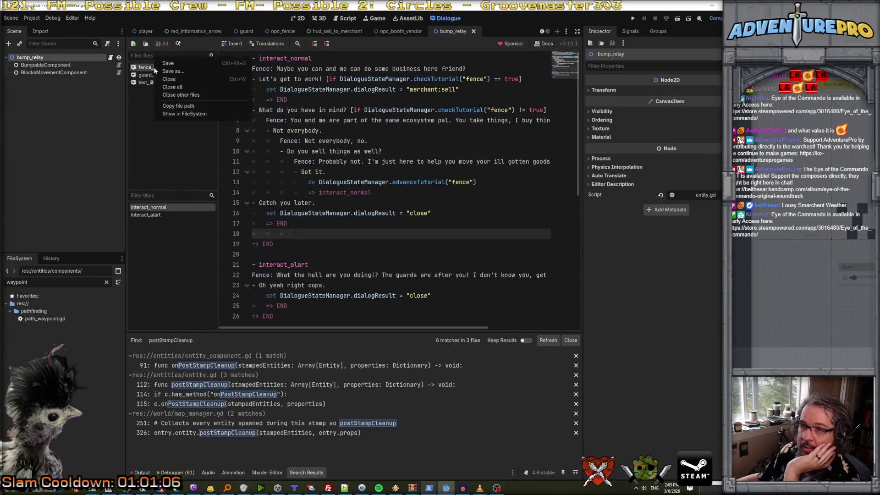
click(152, 96)
click(134, 44)
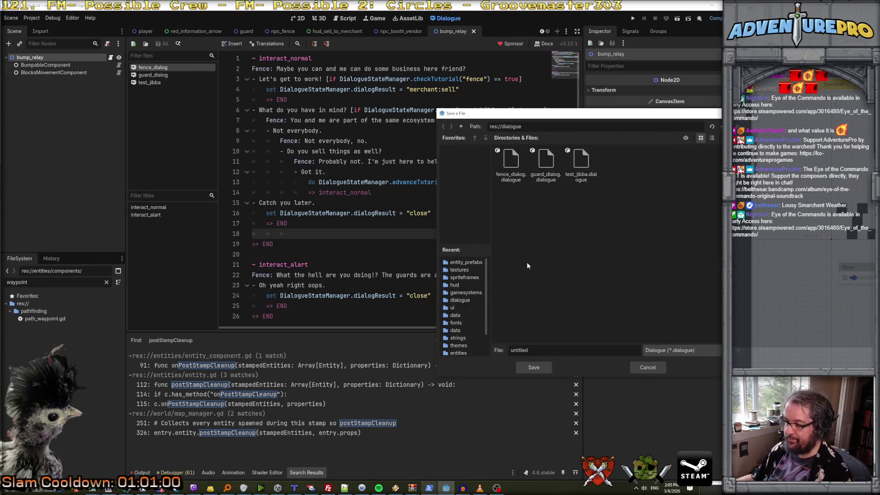
text(vendor_dialog)
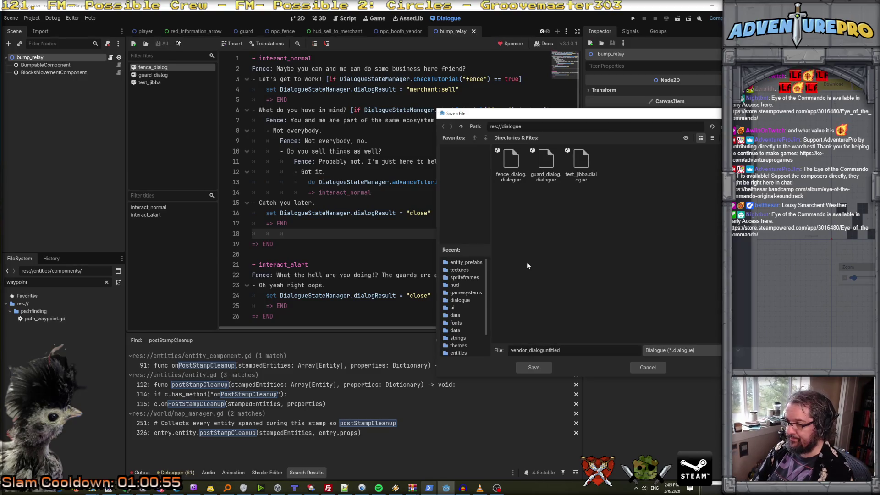
key(Delete)
key(Delete)
key(Delete)
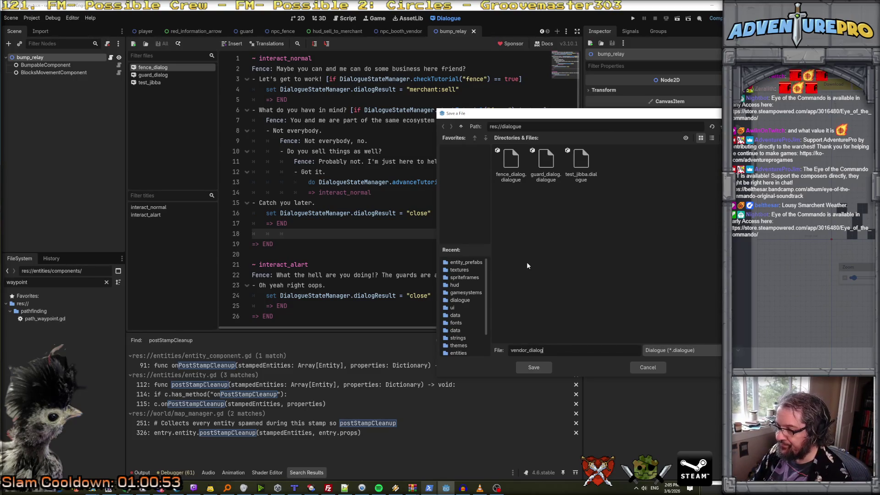
click(535, 367)
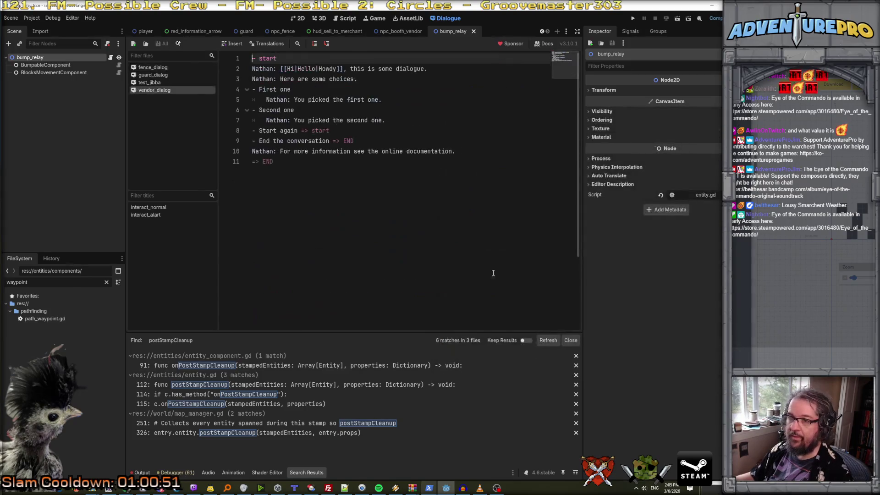
Replace vendor_dialog's template with the full fence_dialog script.
click(155, 69)
key(ctrl+a)
key(ctrl+c)
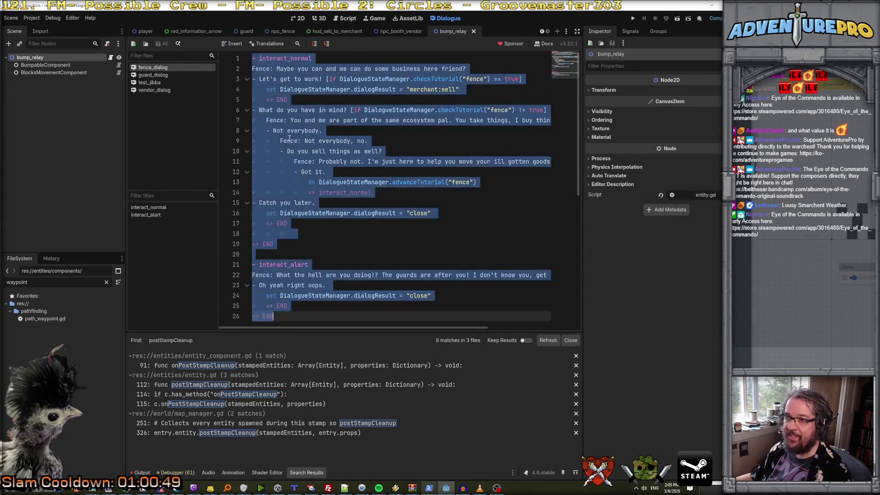
click(155, 90)
key(ctrl+a)
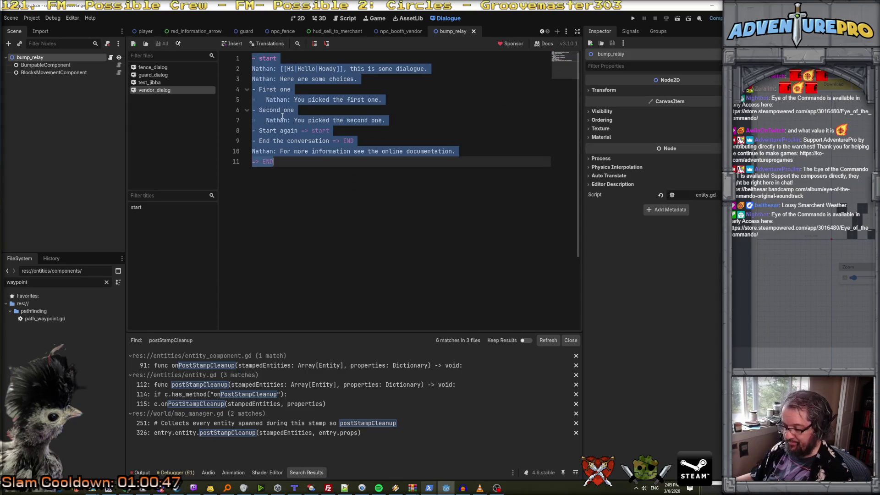
key(ctrl+v)
Make line 2's speaker Vendor, saying 'I am a vendor I sell meat.'.
click(299, 101)
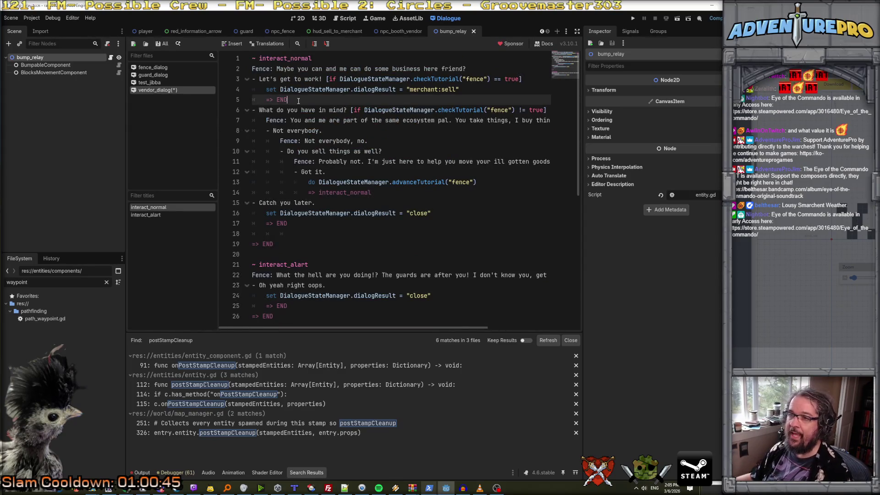
click(301, 78)
click(263, 68)
double_click(264, 68)
text(Vendor)
drag(280, 69, 491, 69)
key(BackSpace)
key(Return)
key(BackSpace)
text(I am a venf)
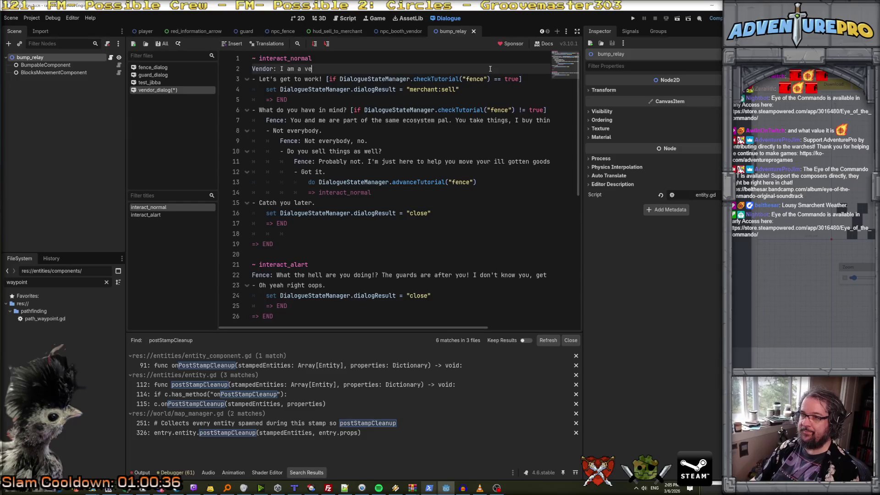
key(BackSpace)
text(dor I sell meat.)
Make line 22's speaker Vendor, telling players to return when fewer sweaty guards chase them.
scroll(490, 69, down, 2)
double_click(263, 214)
text(Vendor)
drag(280, 214, 574, 208)
text(You're busy)
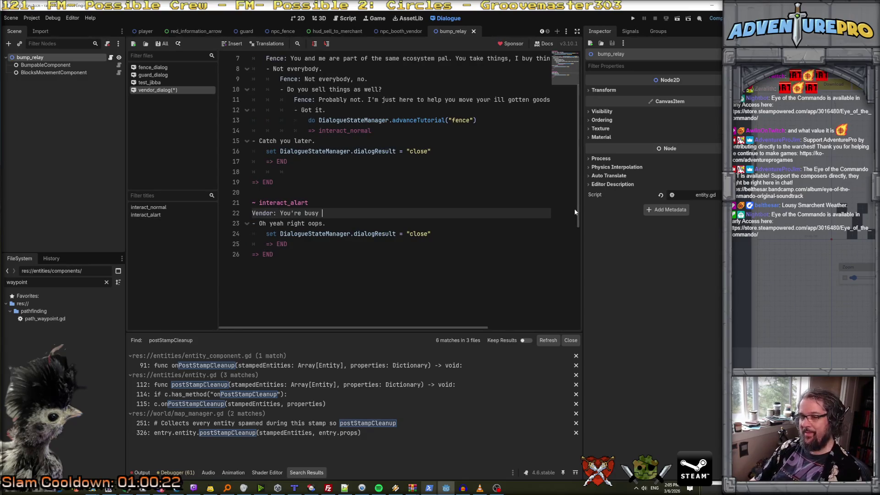
key(BackSpace)
key(BackSpace)
key(BackSpace)
text(em popular righ tn)
key(BackSpace)
key(BackSpace)
key(BackSpace)
text(ow, maybe come back when there's )
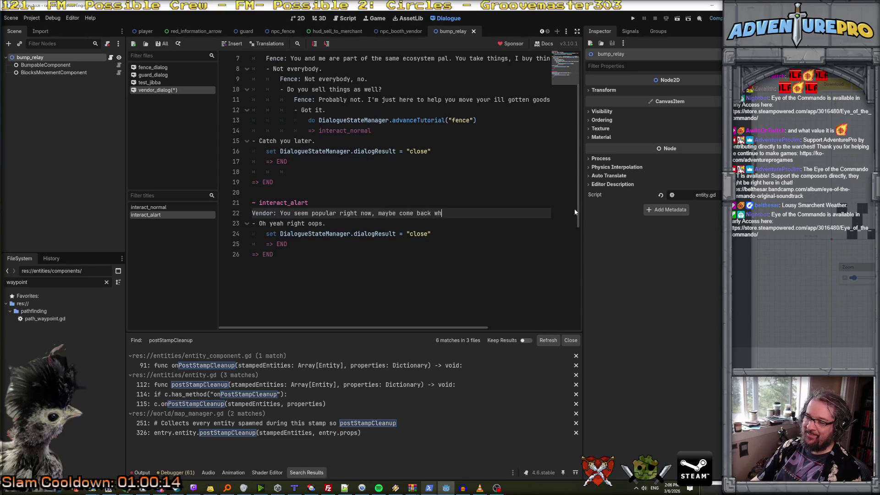
text(less swe)
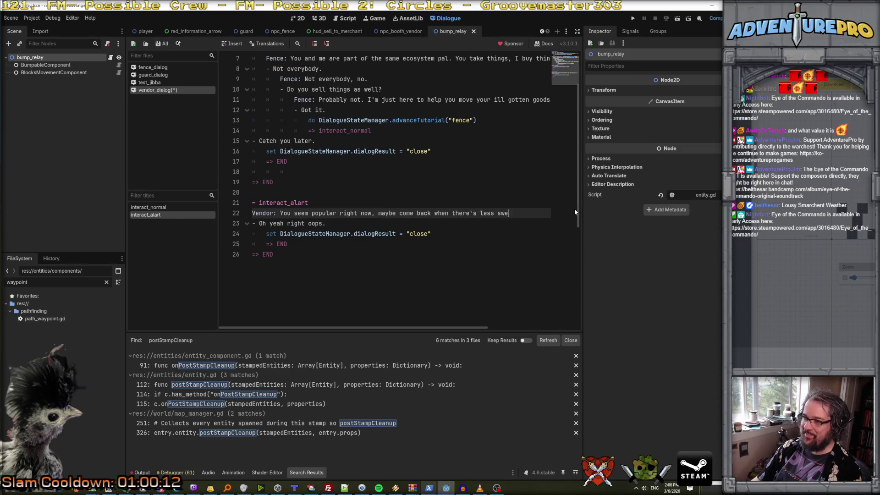
text(aty guards chasin)
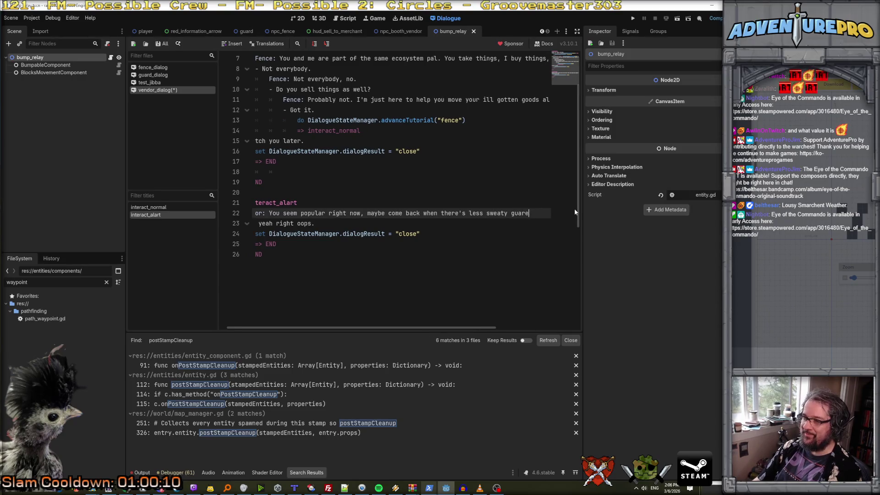
Change the player's reply to 'Gotta go!' and save vendor_dialog.
key(Home)
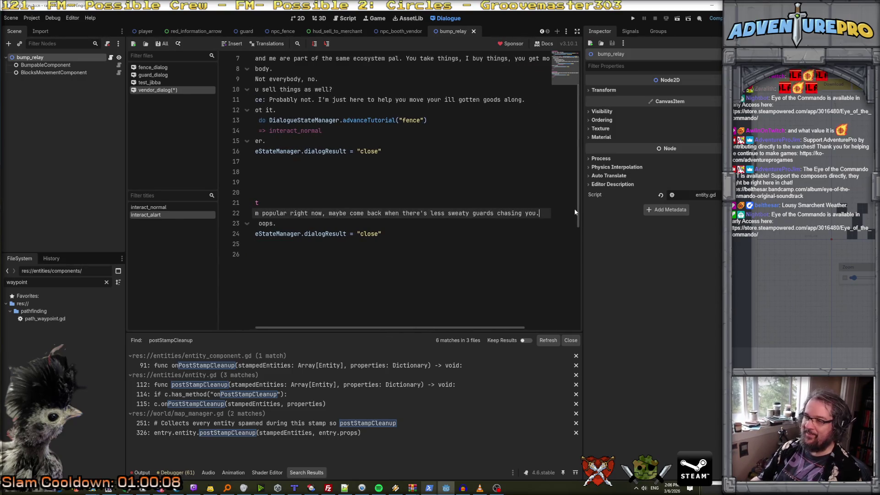
key(Down)
key(Down)
drag(259, 224, 351, 226)
text(Gotta go!)
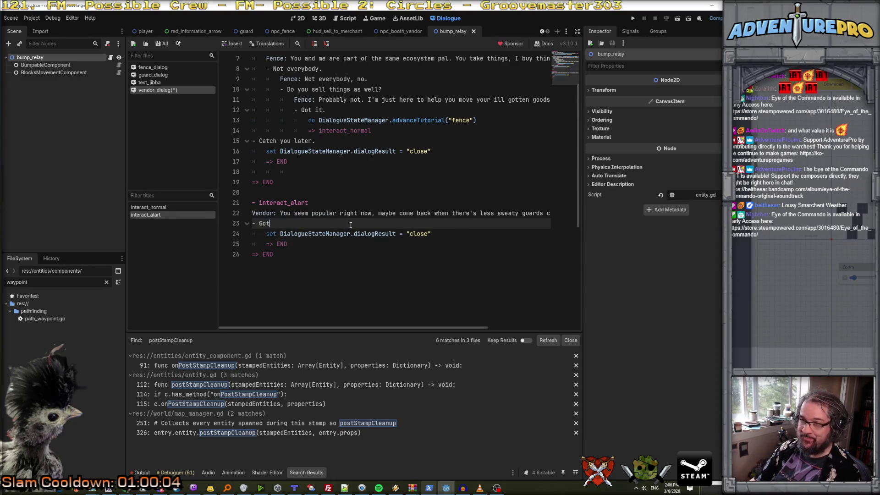
key(ctrl+s)
scroll(350, 224, up, 2)
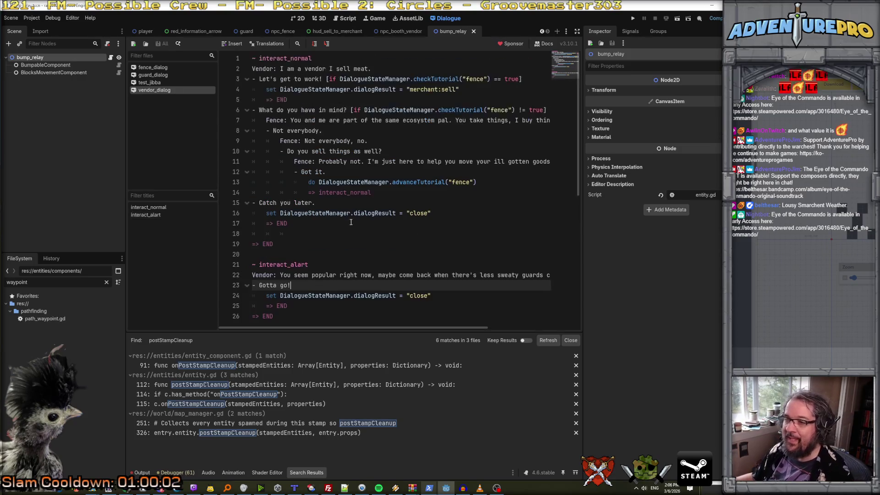
Change the merchant result to buy and make the first reply 'I would like to buy some things.'.
click(339, 130)
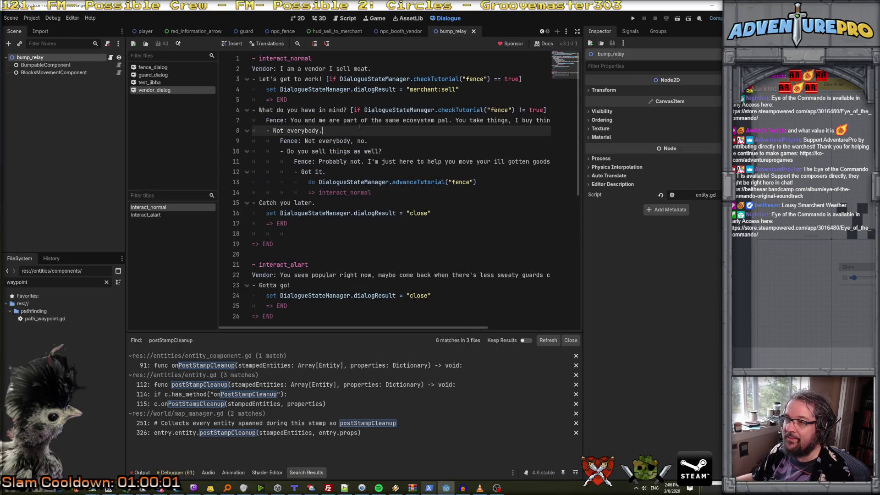
double_click(450, 89)
text(buy)
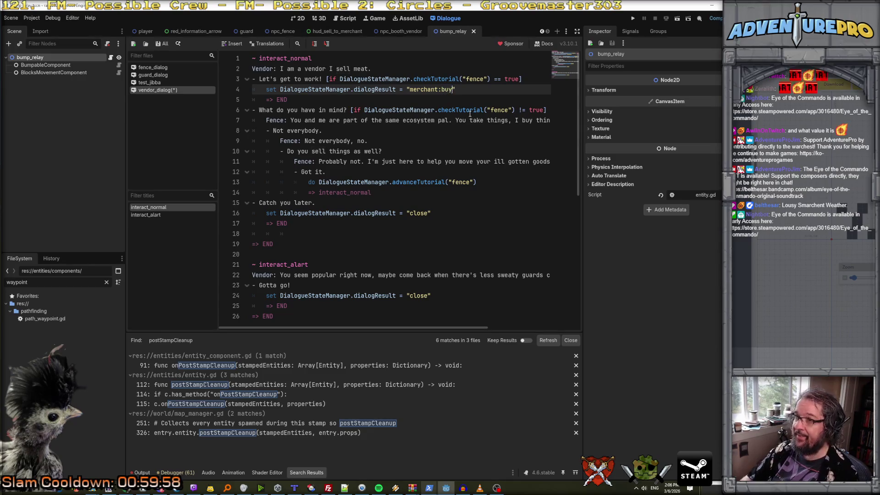
click(449, 69)
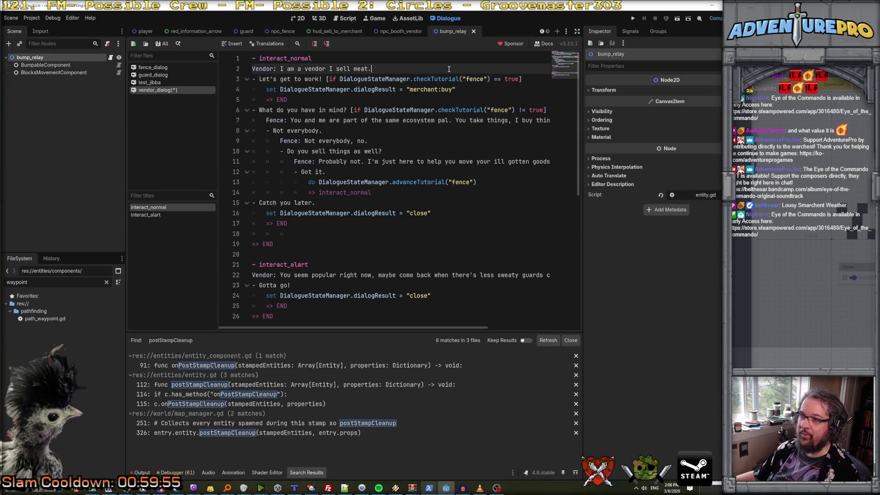
key(Right)
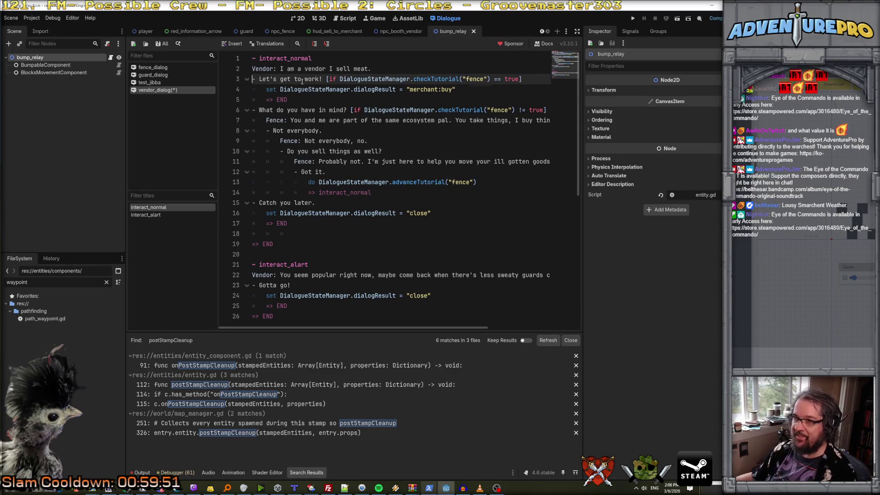
drag(259, 79, 538, 77)
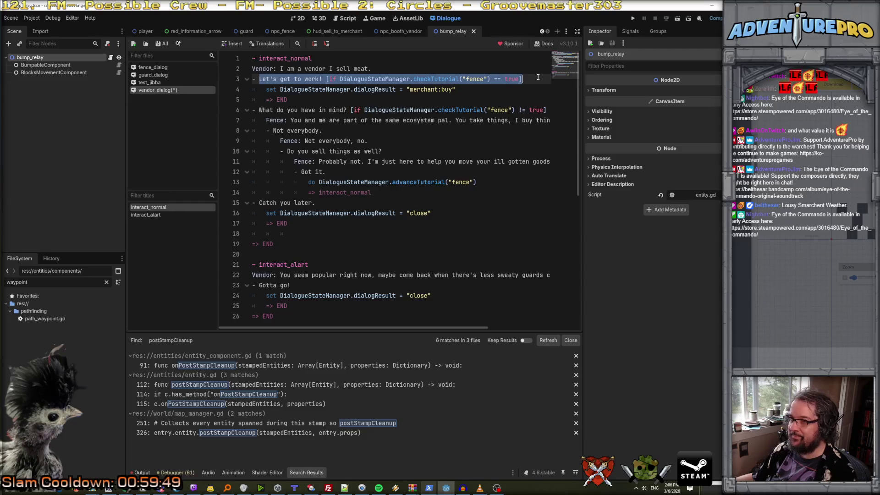
text(I would l)
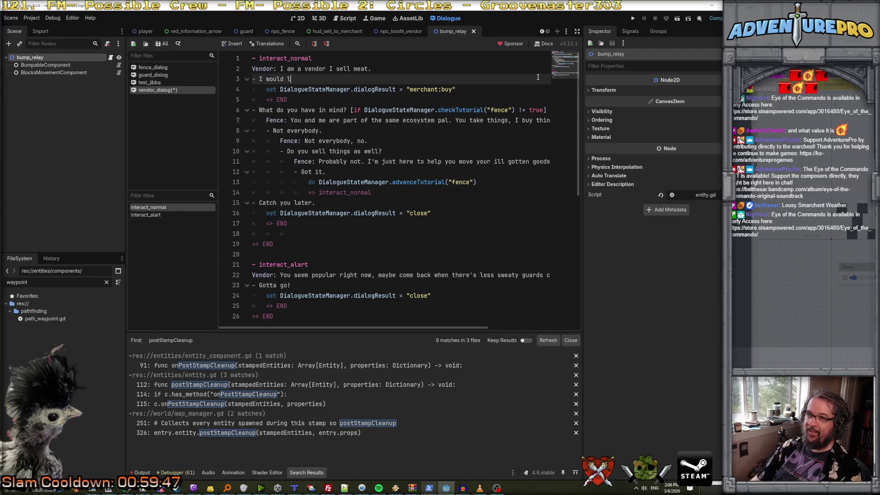
text(ike to buy some things.)
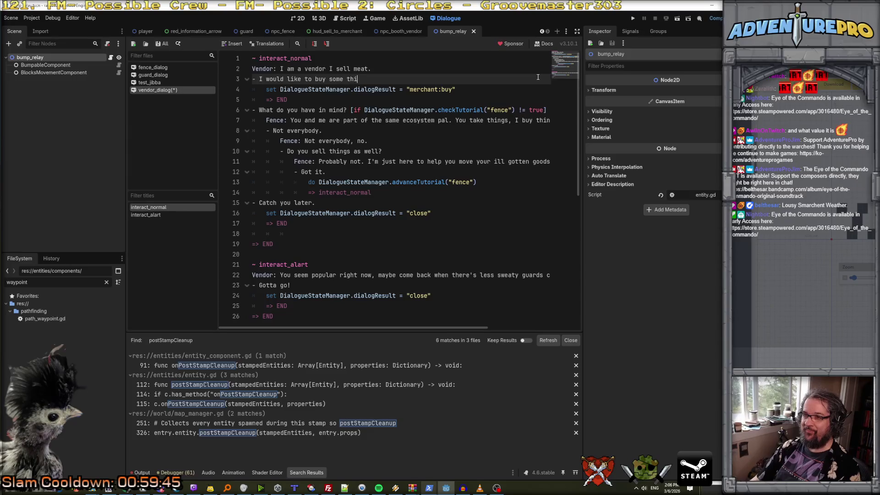
Make the second reply 'I would like to sell some things.' and remove the fence tutorial condition.
key(Down)
key(Home)
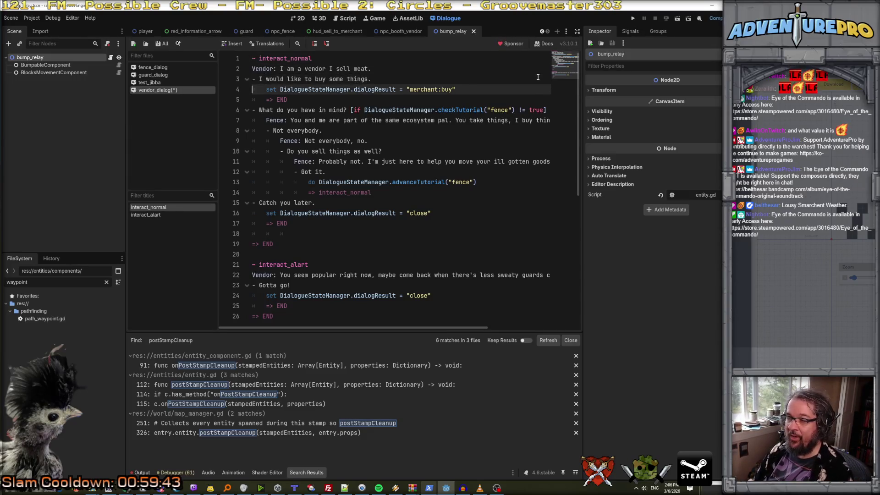
key(Down)
key(Down)
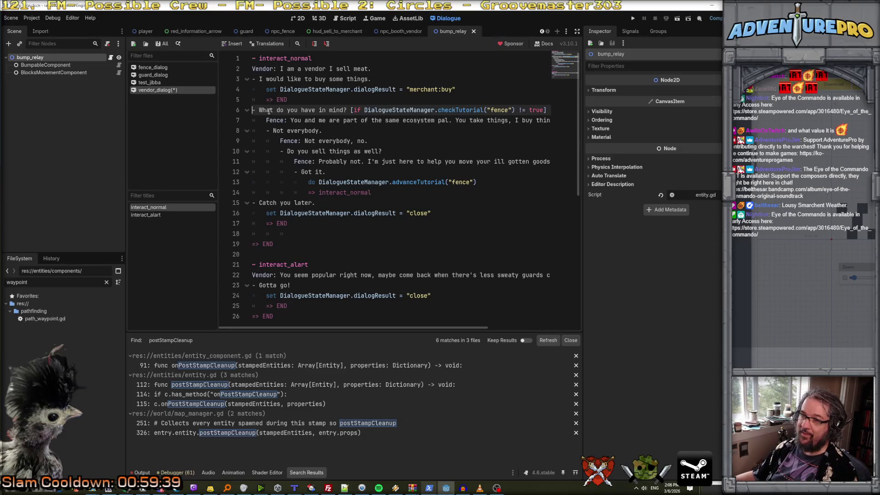
drag(259, 110, 348, 108)
text(I would like to se)
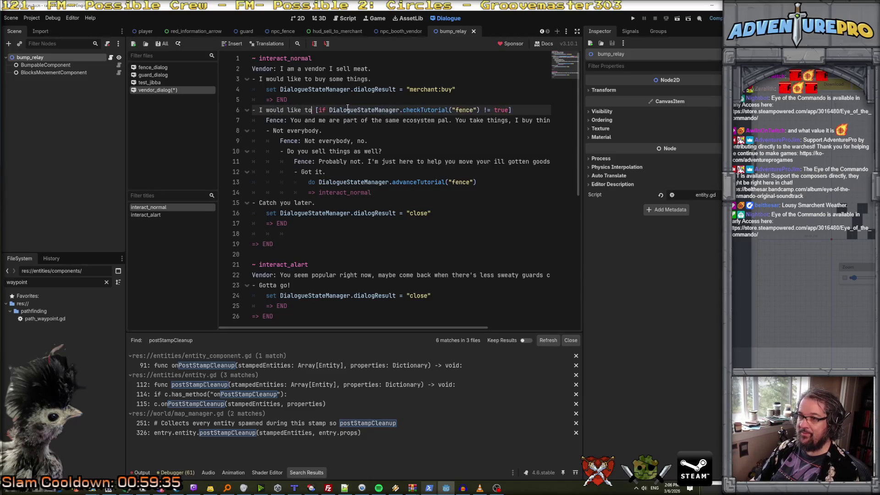
text(ll some things,.)
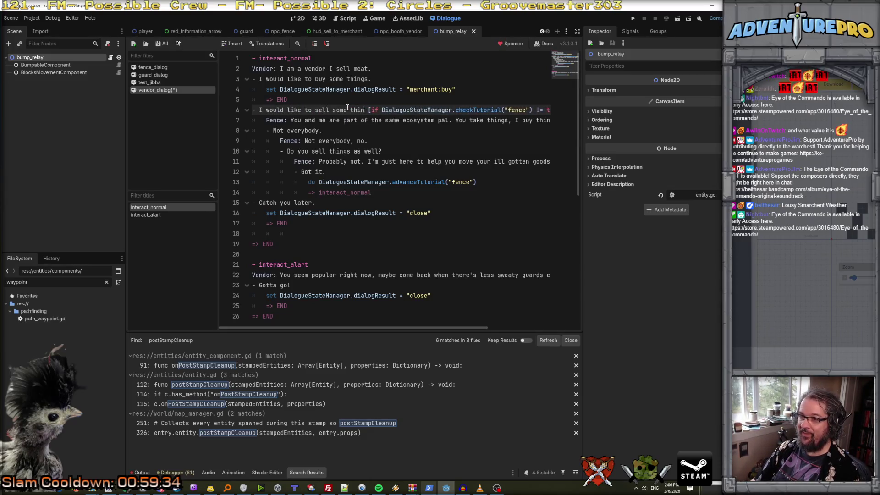
key(BackSpace)
key(BackSpace)
text(.)
key(shift+Right)
key(shift+Right)
key(shift+Right)
key(shift+Right)
key(shift+Right)
key(shift+Right)
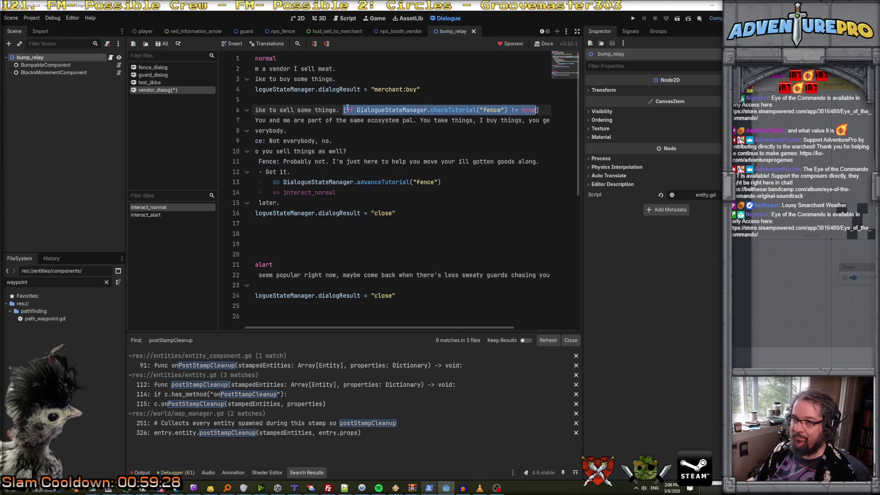
key(BackSpace)
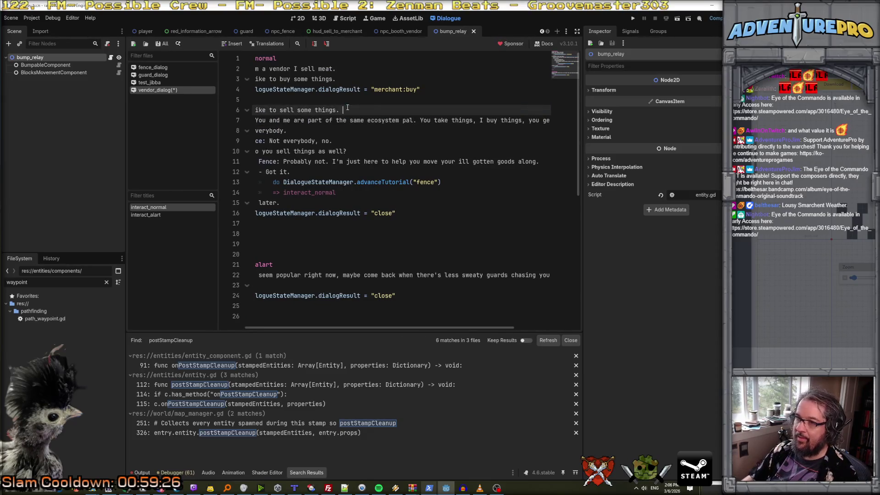
key(Delete)
key(Return)
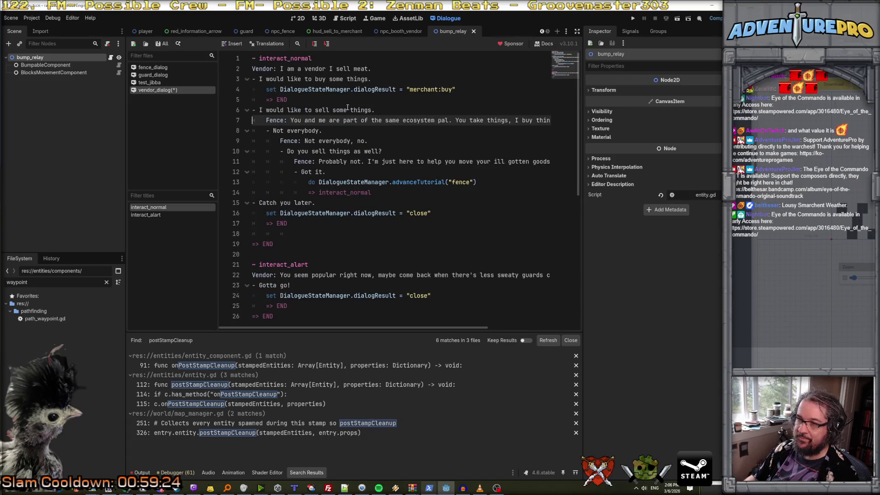
Rename the Fence speaker to Vendor and rewrite the vendor's sell reply, ending with 'Ah, uh, ok!'.
double_click(273, 120)
text(Vendor)
mouse_move(294, 120)
mouse_down()
mouse_move(579, 121)
mouse_move(555, 123)
mouse_up()
scroll(554, 122, left, 5)
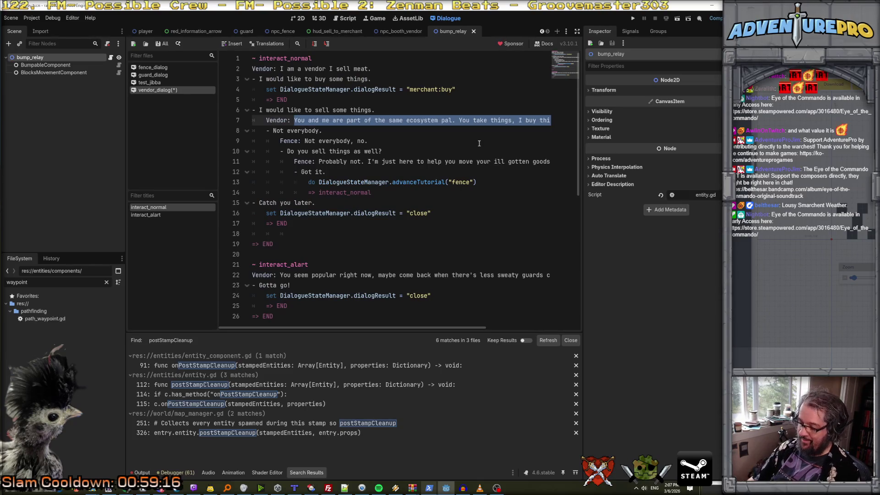
text(That's my j)
key(BackSpace)
text(h)
text(. I )
text(ot )
text(uy things. But)
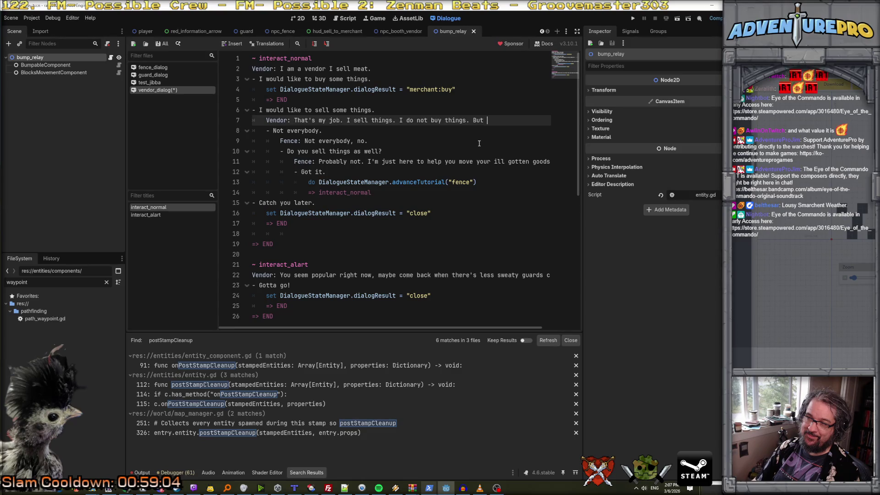
text( e are)
text( people )
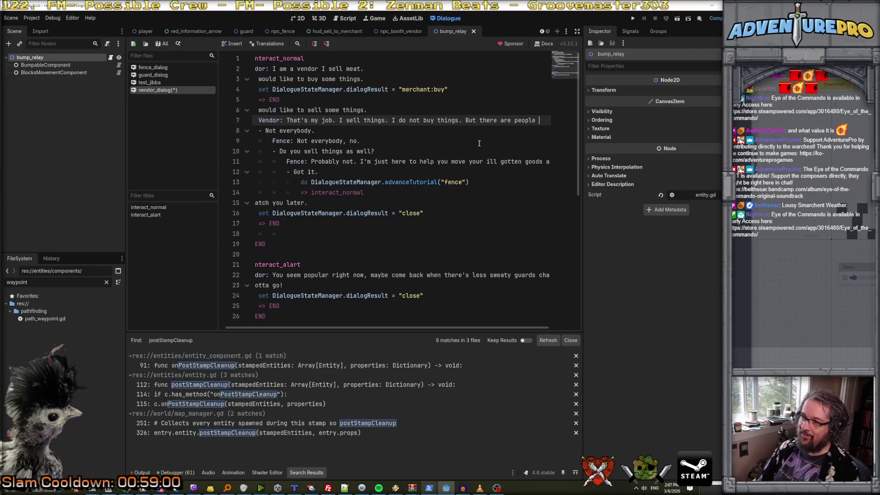
text(ok!)
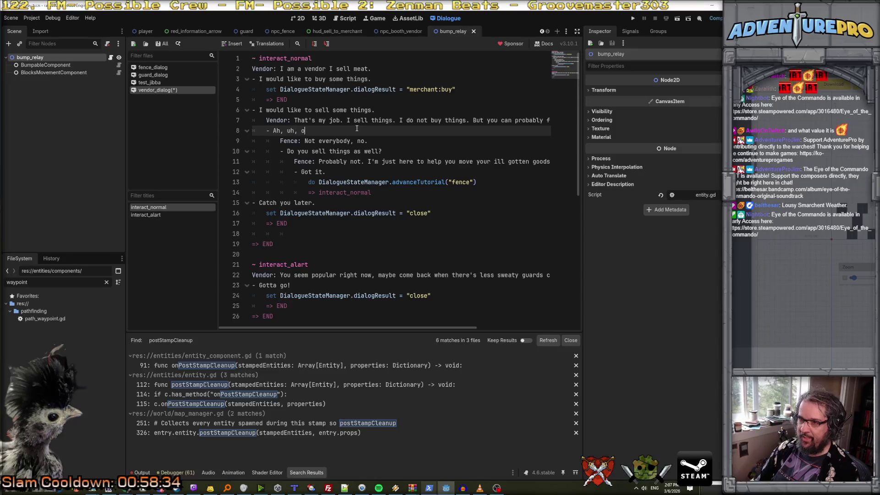
Delete the Fence follow-up lines, dedent the => interact_normal jump, and save vendor_dialog.
key(Right)
key(shift+Down)
key(shift+Down)
key(shift+Down)
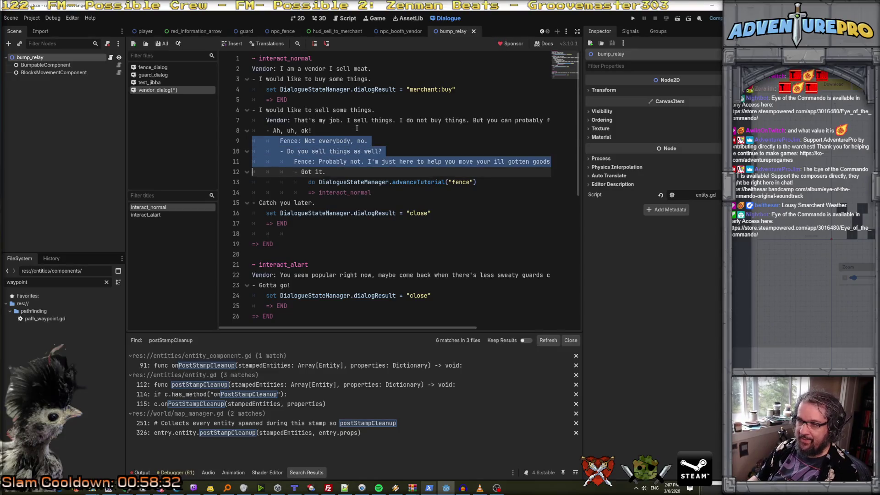
key(shift+Down)
key(shift+Down)
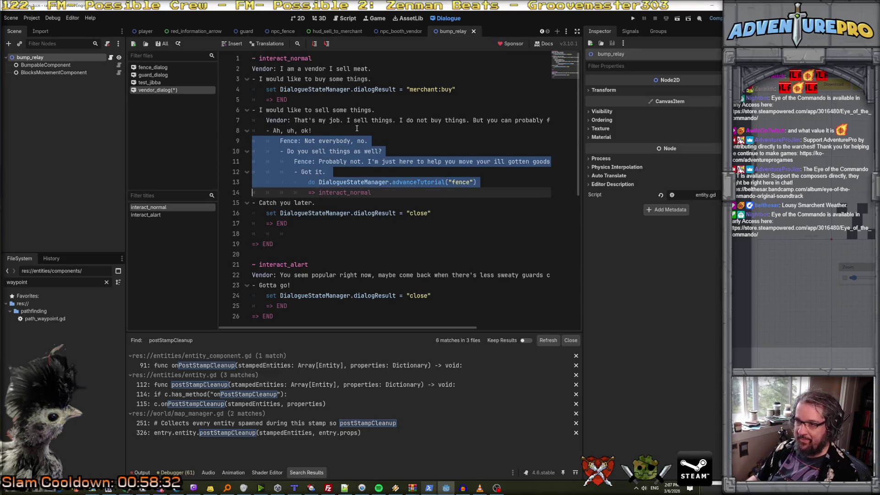
key(Delete)
key(shift+Down)
key(shift+Tab)
key(shift+Tab)
key(shift+Tab)
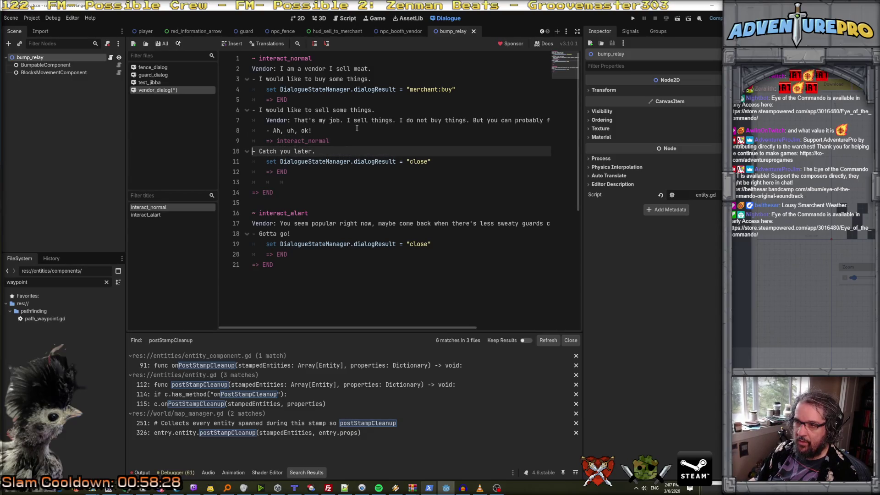
key(Down)
key(Down)
key(Down)
key(Down)
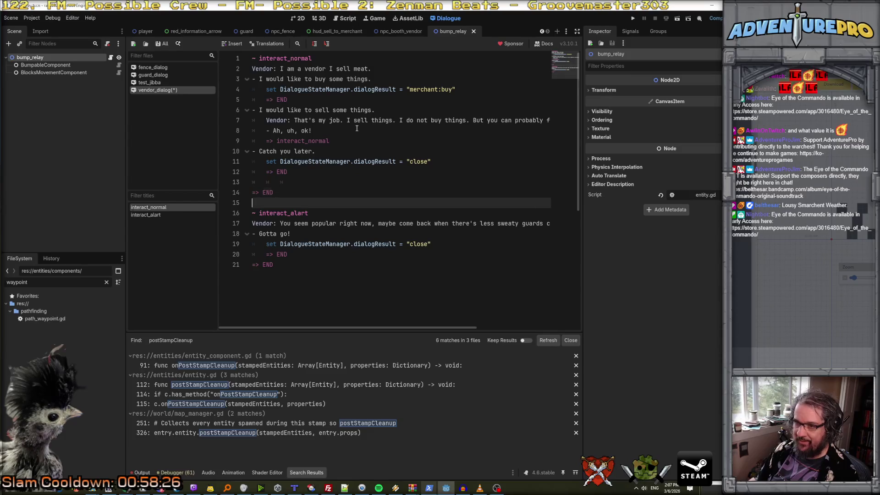
key(ctrl+s)
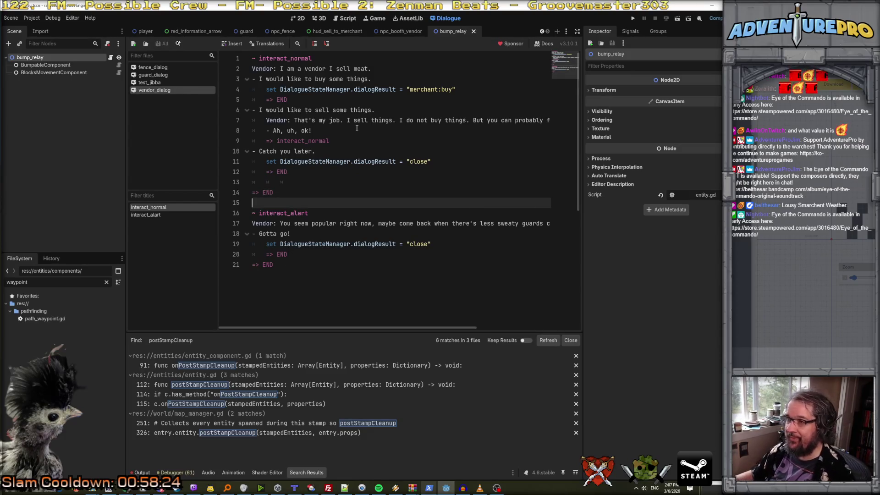
click(399, 31)
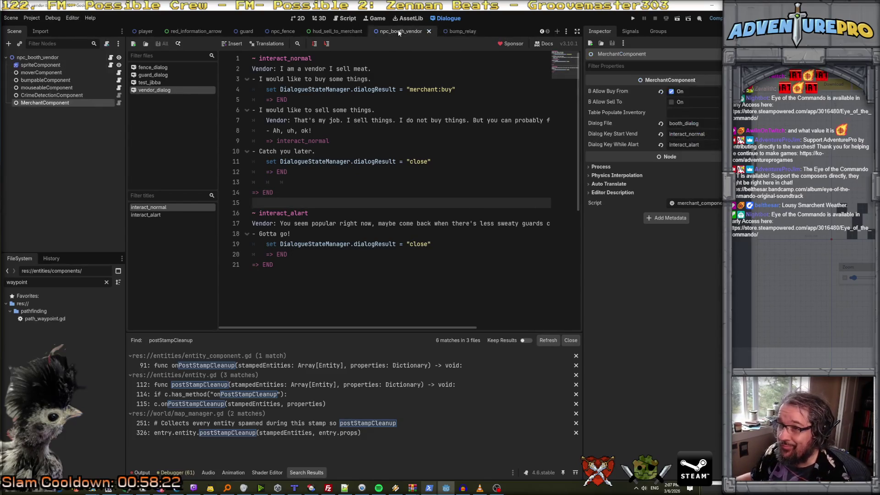
Change the MerchantComponent's Dialog File from booth_dialog to vendor_dialog and save the npc_booth_vendor scene.
click(38, 58)
click(71, 103)
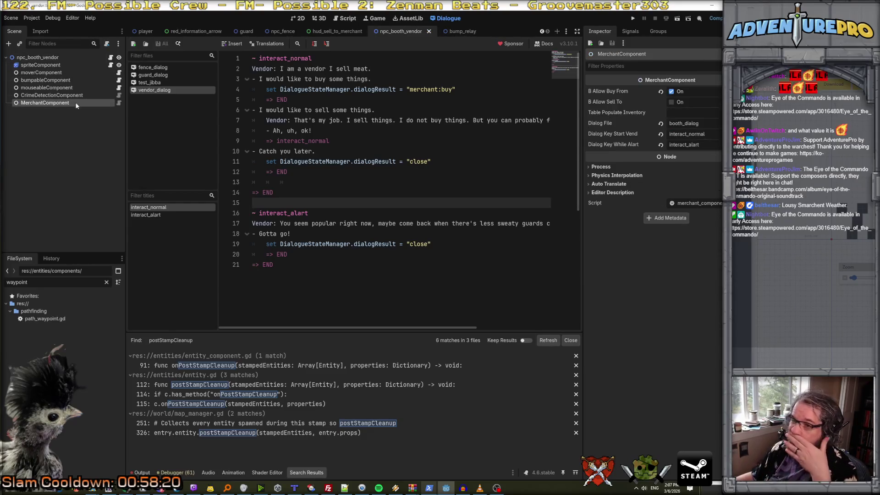
click(715, 124)
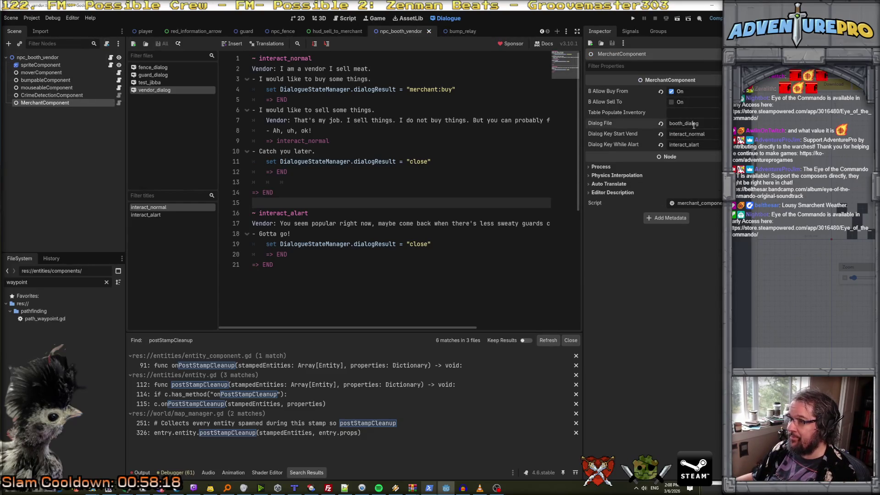
drag(716, 123, 665, 128)
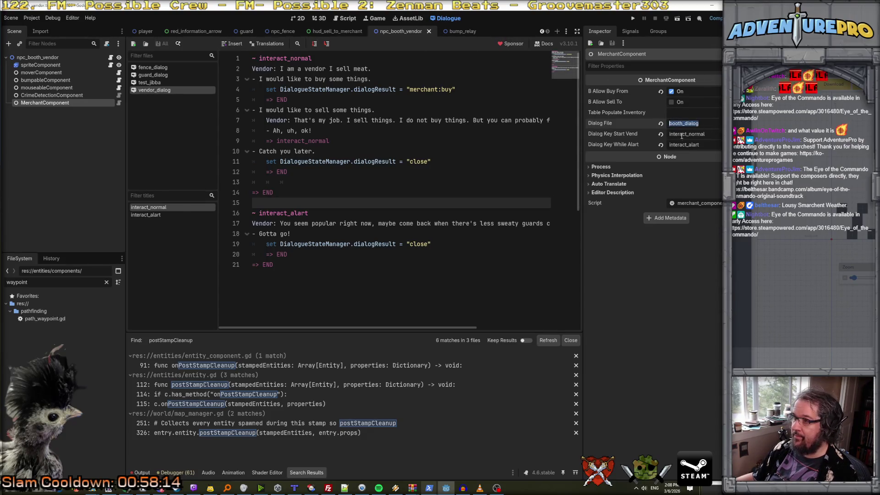
click(682, 123)
text(vendor)
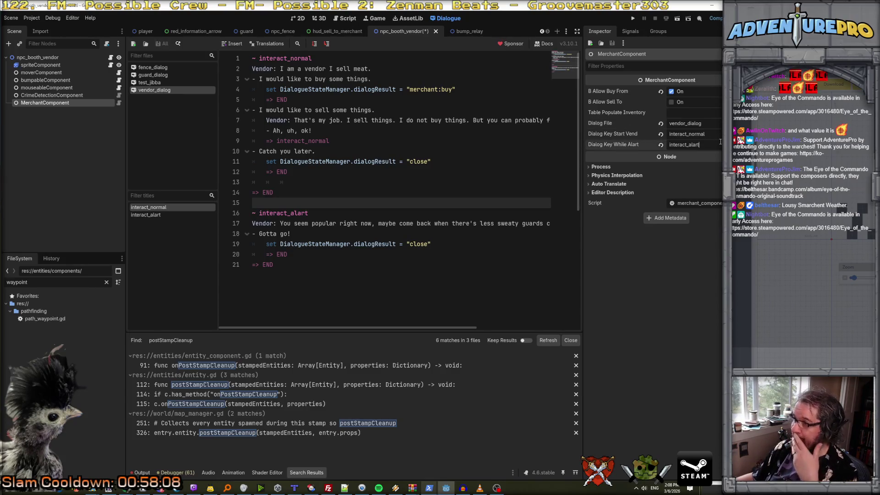
click(483, 134)
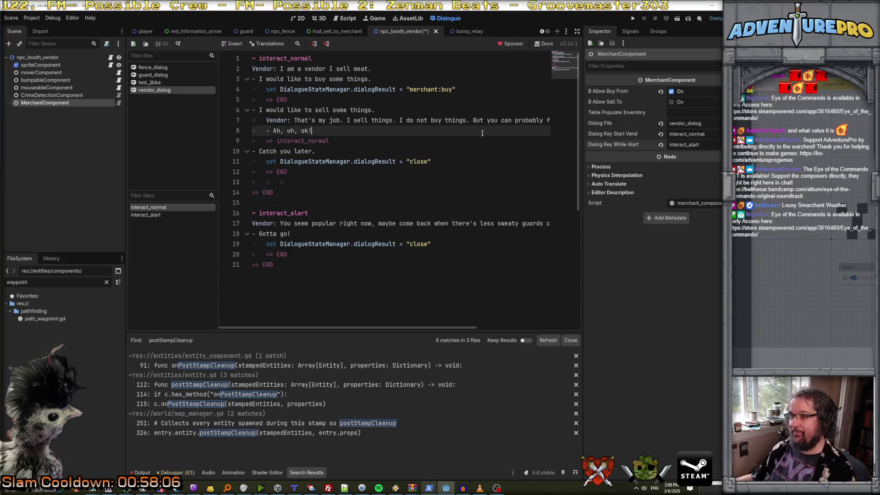
key(ctrl+s)
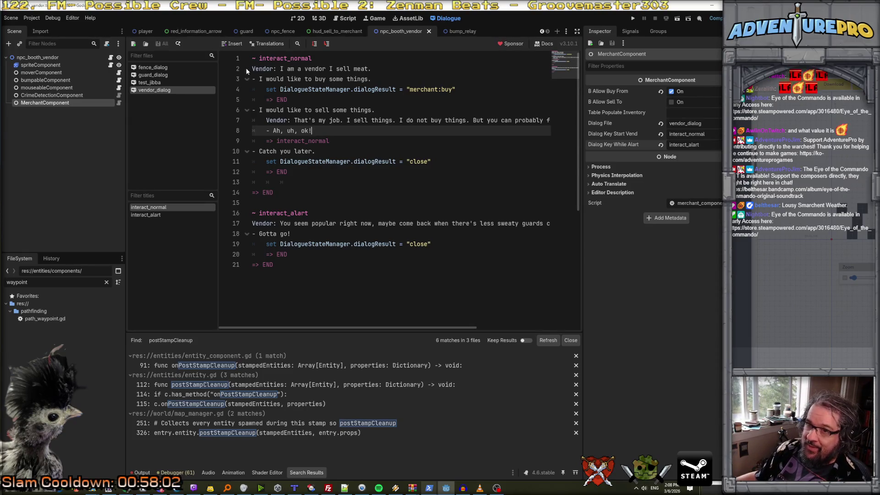
click(295, 488)
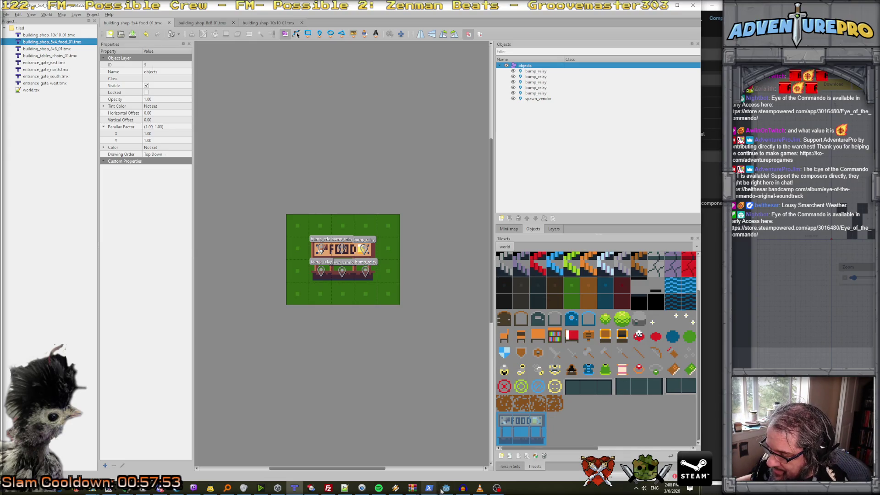
mouse_move(430, 480)
click(444, 456)
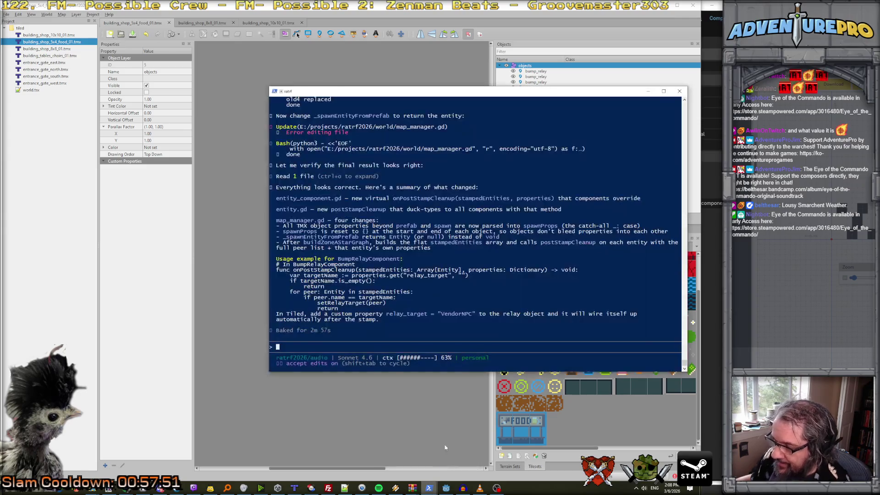
text(I)
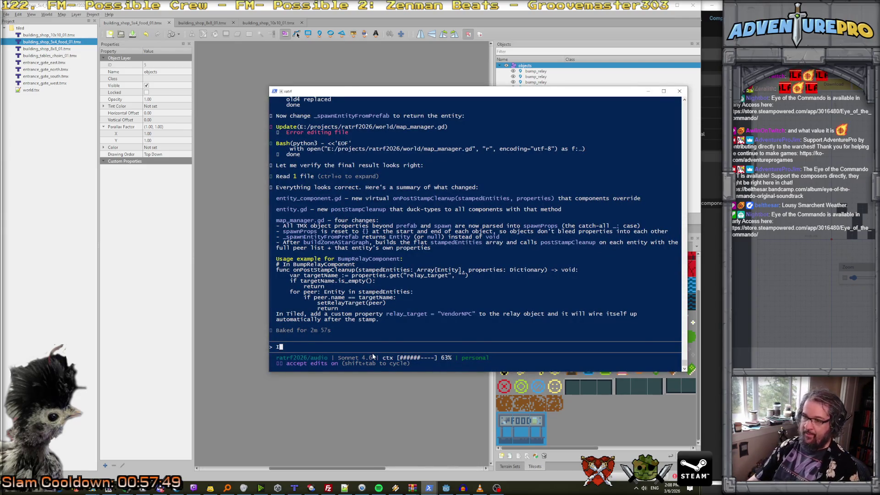
text( have added @buil)
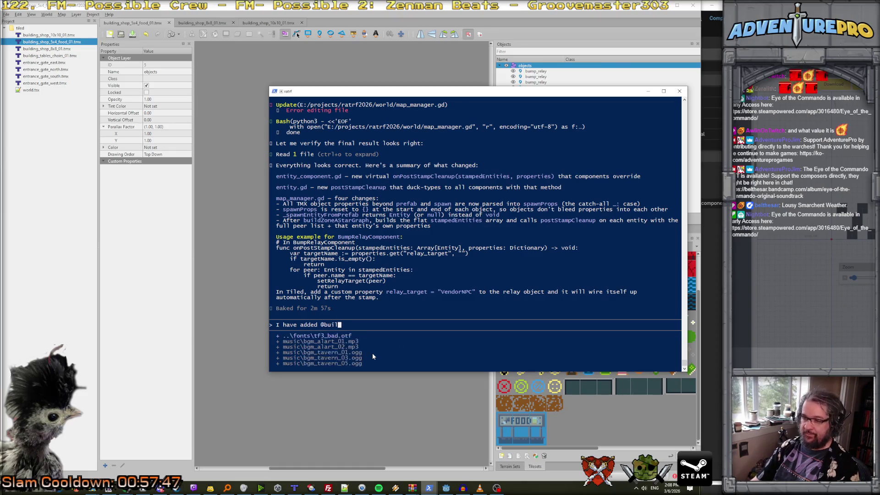
text(ding_shop_5)
key(Tab)
text(and I'd like to stamp o)
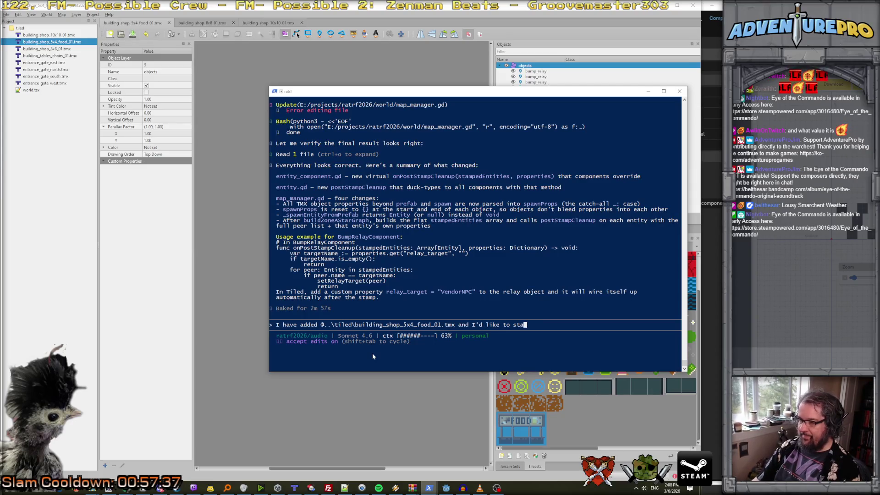
text(ne of those into the zo)
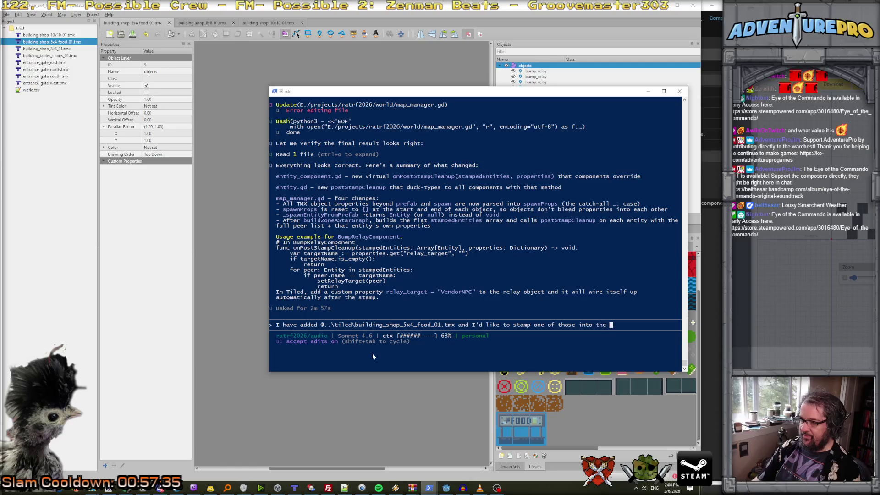
text(ne where the player starts. )
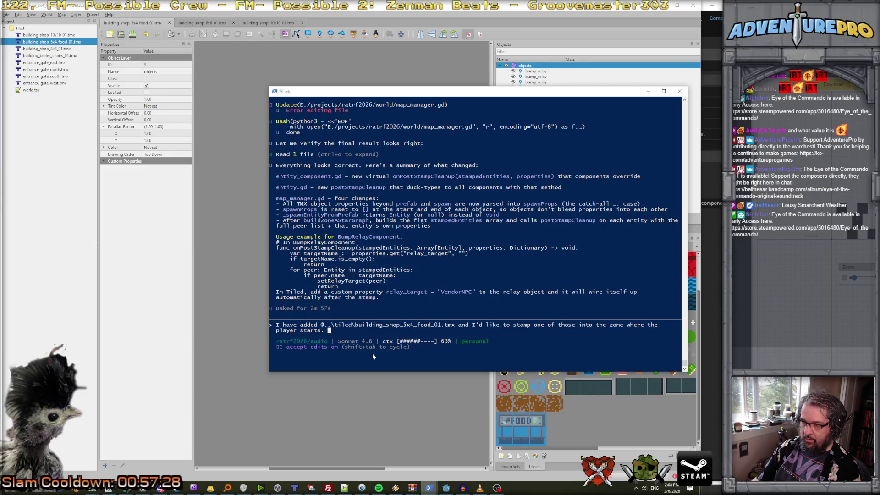
text(Allow)
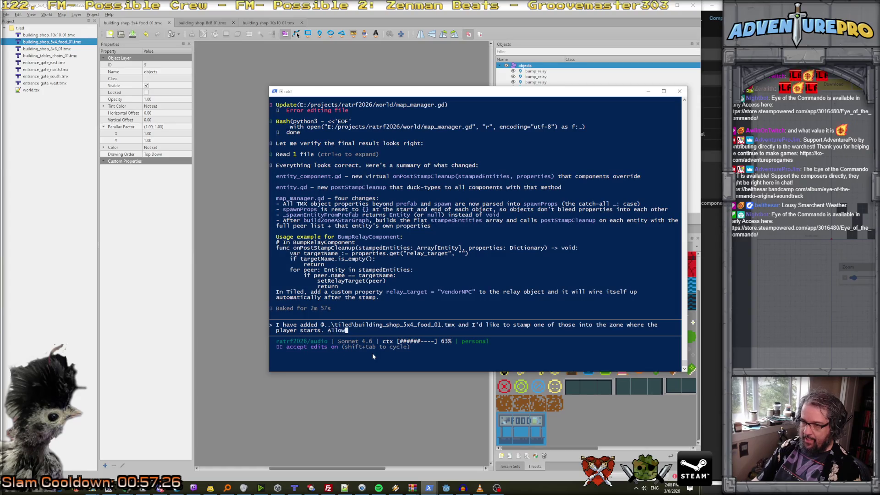
text( the MapManager to look for a space in the zone that matches th)
key(BackSpace)
text(ize of the .tm)
text(x file )
text(but)
key(BackSpace)
key(BackSpace)
key(BackSpace)
text(and doesn't)
text( touch any wa)
text(ll or dirt.)
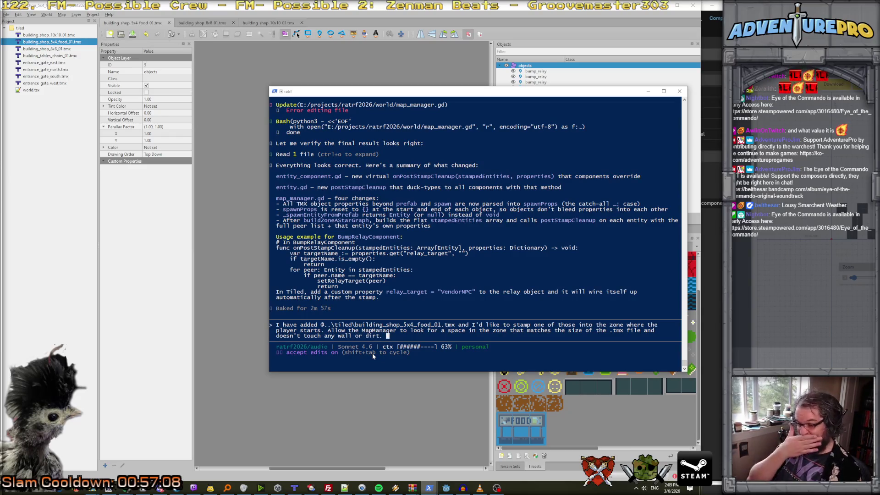
key(Return)
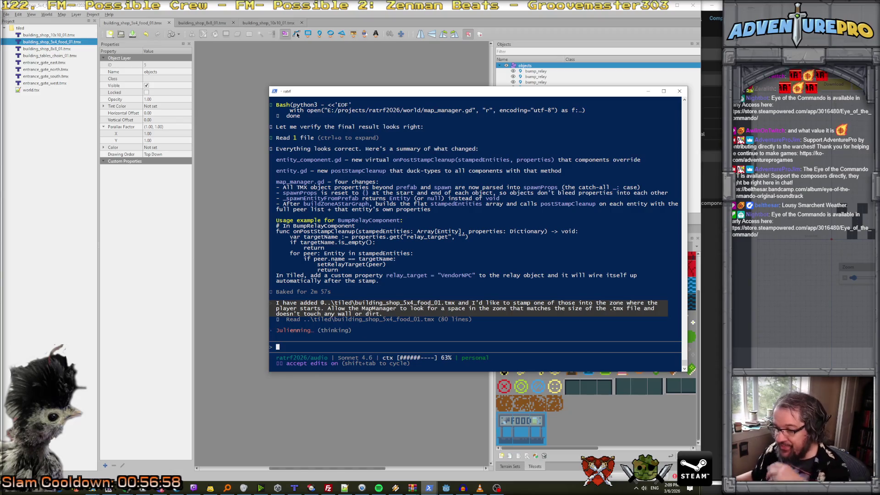
click(448, 489)
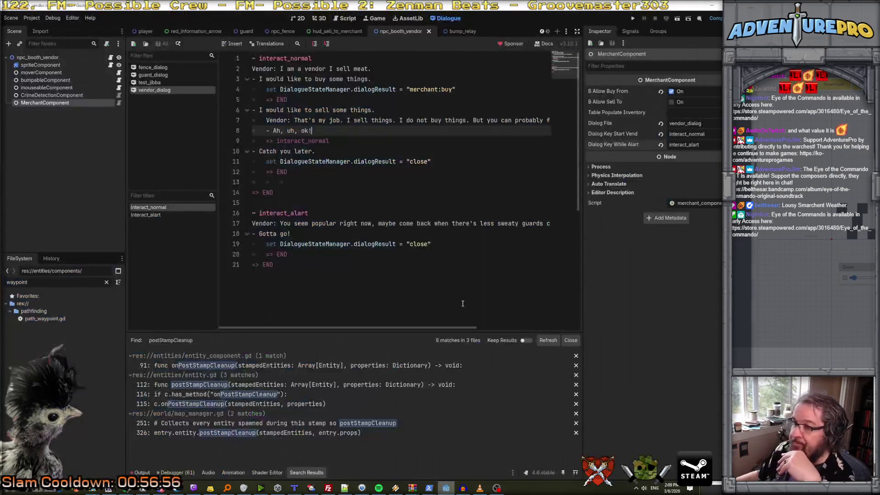
Run the game with F5 and walk through several zones, pickpocketing up to $1.57.
key(F5)
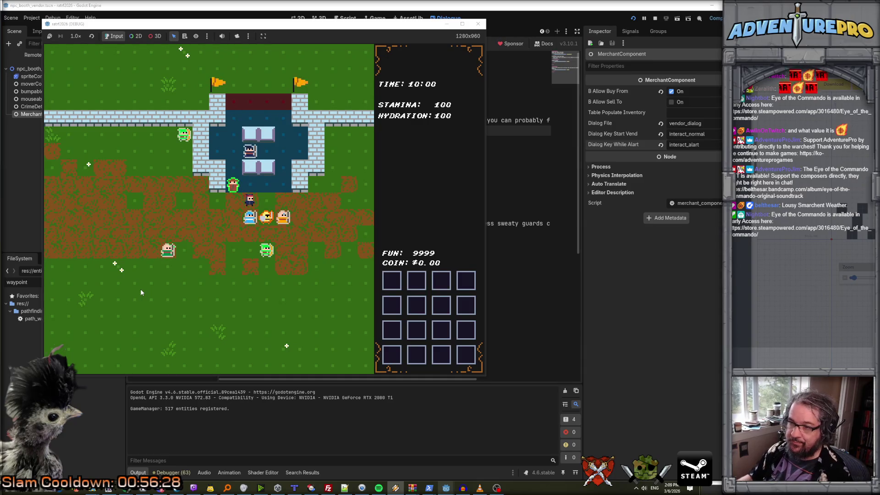
key(Down)
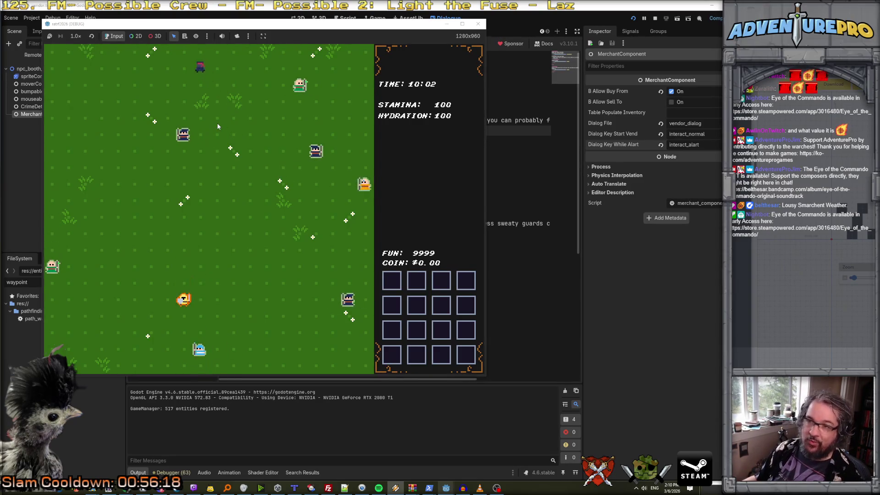
key(Tab)
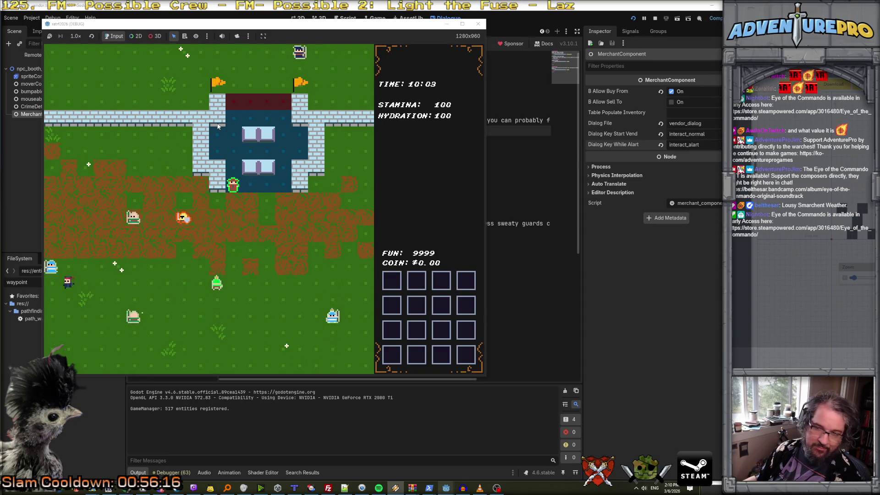
key(Tab)
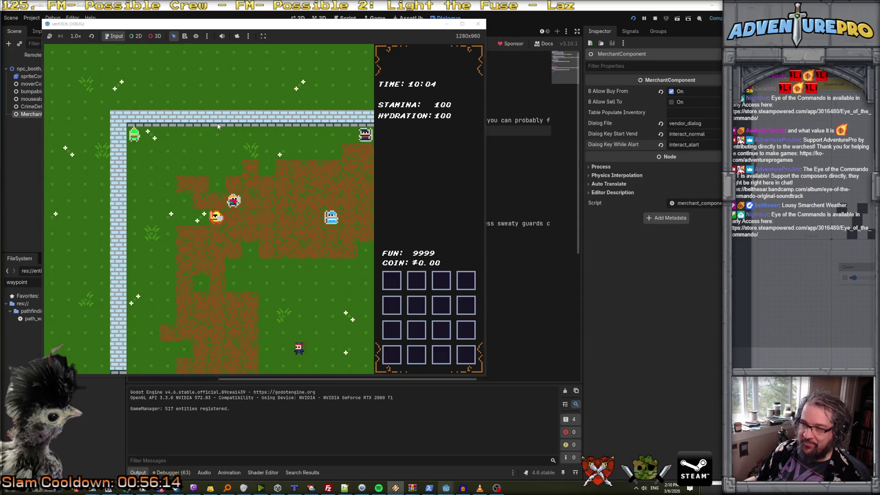
key(Tab)
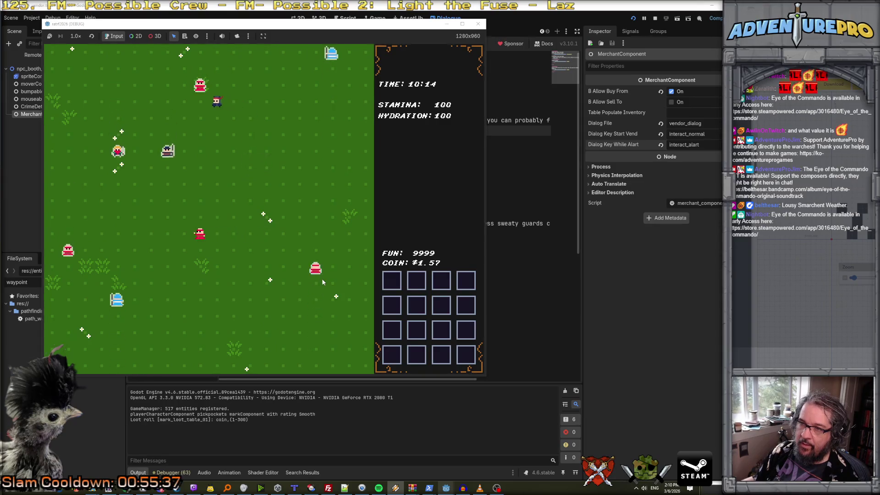
Pickpocket several more townsfolk until coins reach $21.54 with two inventory rows filled.
key(e)
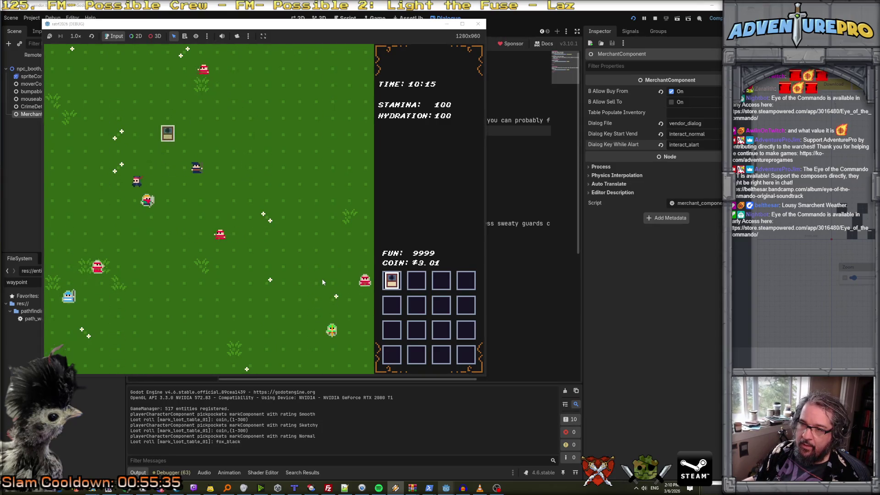
key(e)
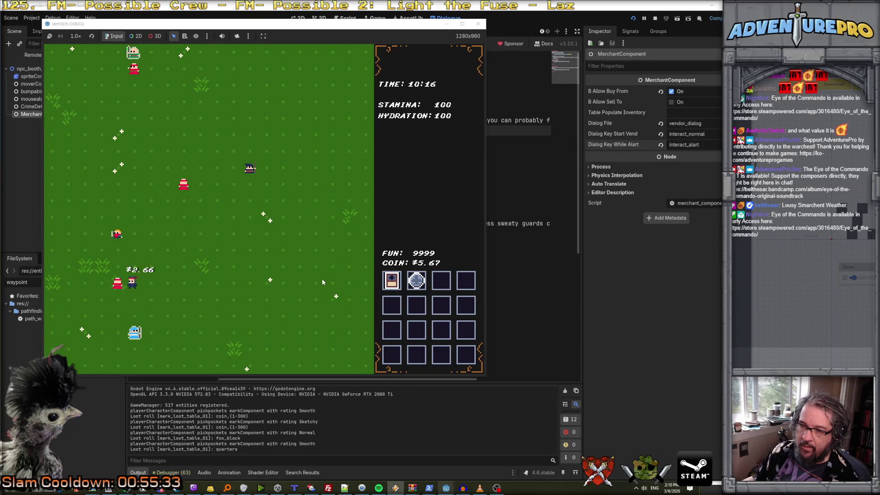
key(e)
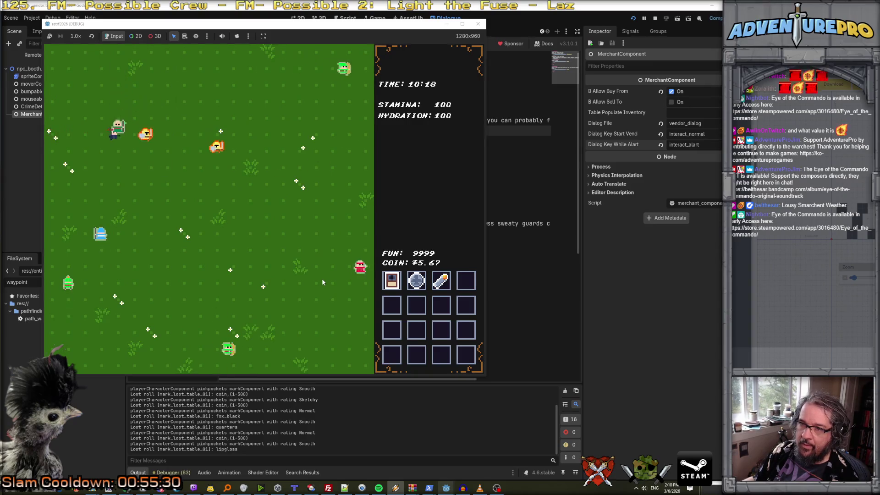
key(e)
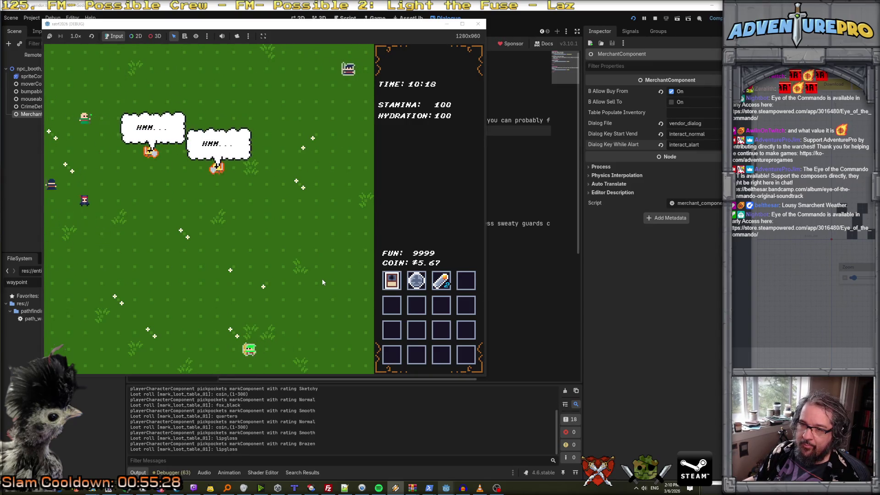
key(e)
key(e)
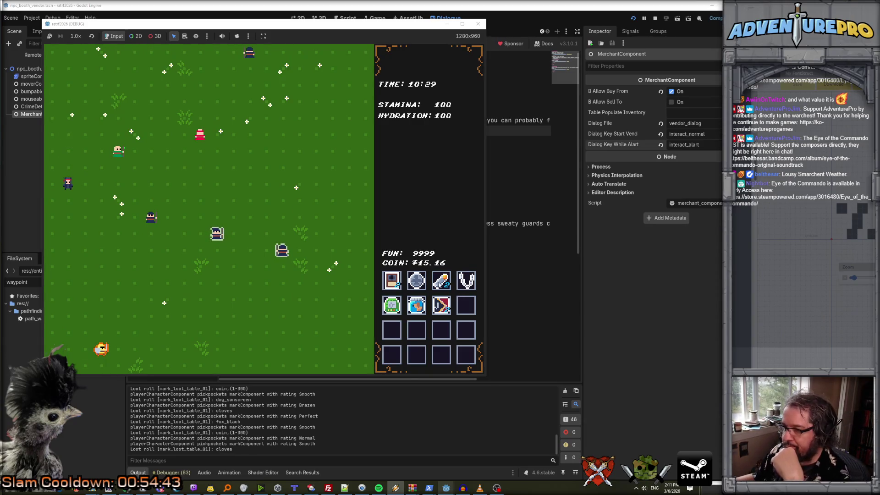
mouse_move(417, 281)
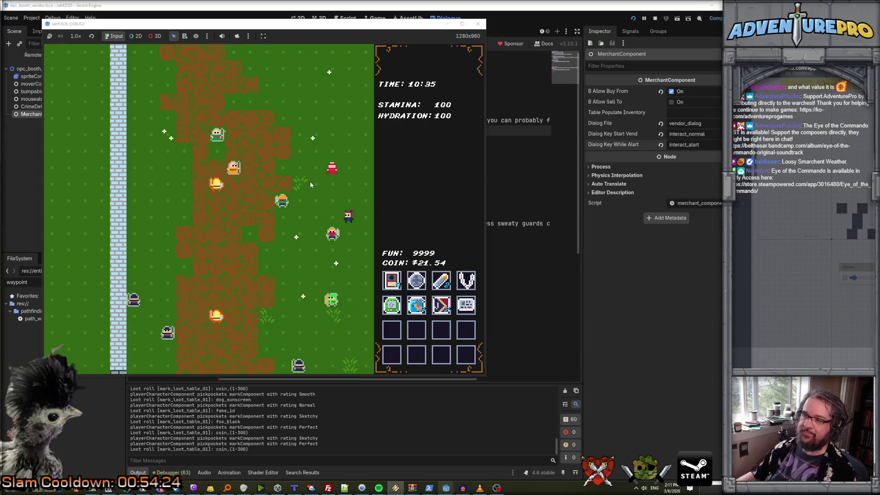
click(429, 488)
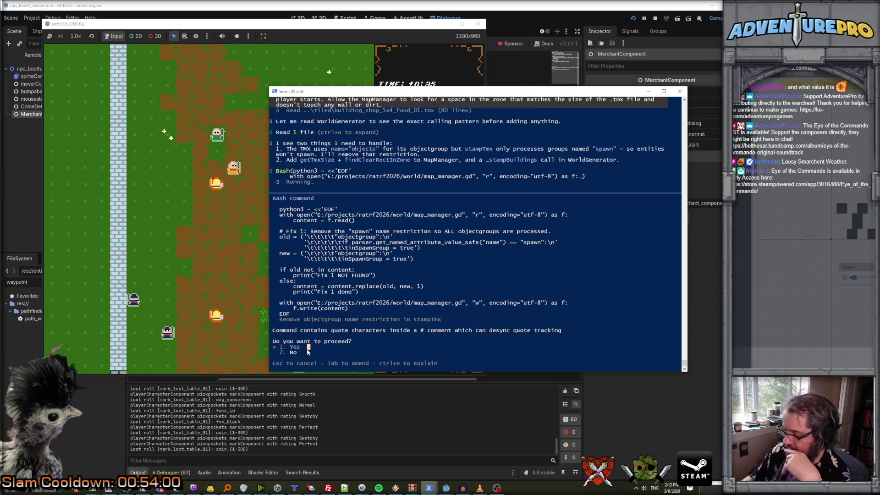
Approve Claude's three python3 commands that lift the spawn-only objectgroup restriction in map_manager.gd.
key(Return)
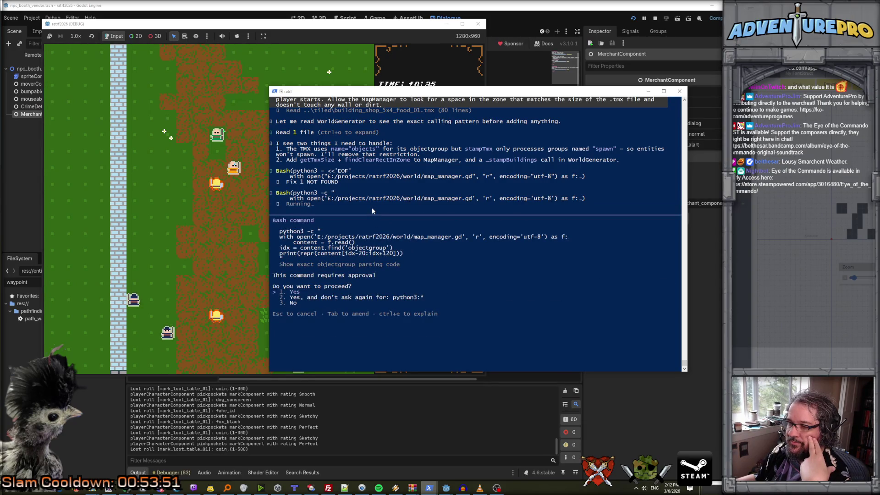
key(Return)
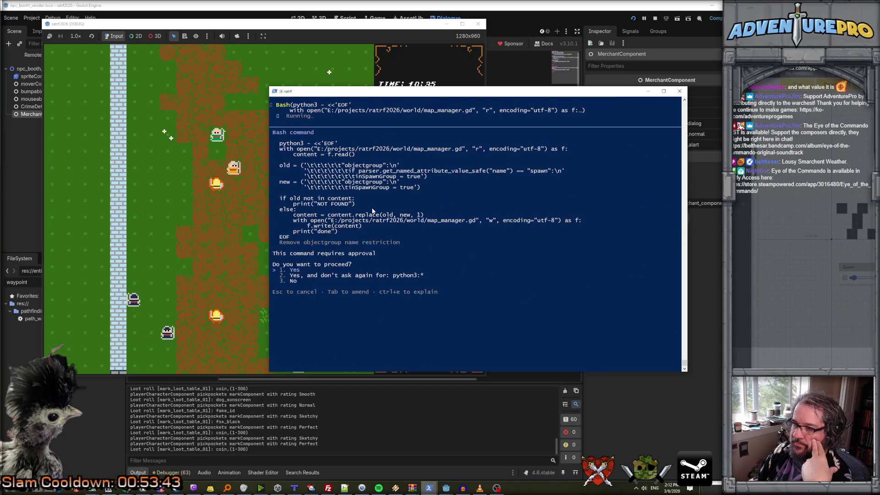
key(Return)
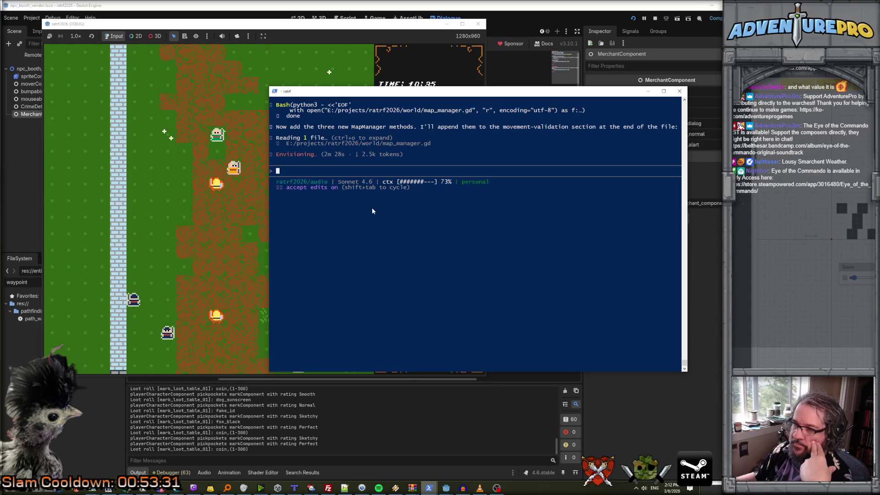
click(509, 75)
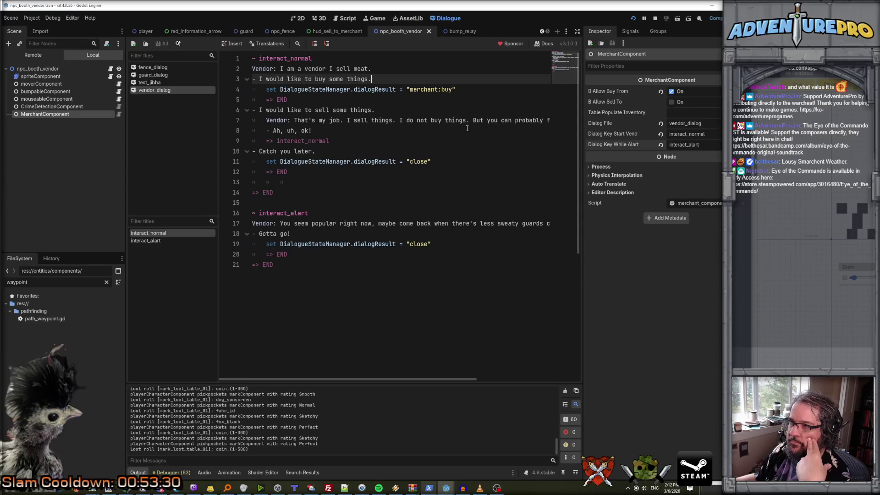
From the bump_relay scene, open map_manager.gd and scroll through its object and objectgroup XML parsing.
scroll(467, 129, down, 4)
scroll(466, 125, up, 4)
click(458, 31)
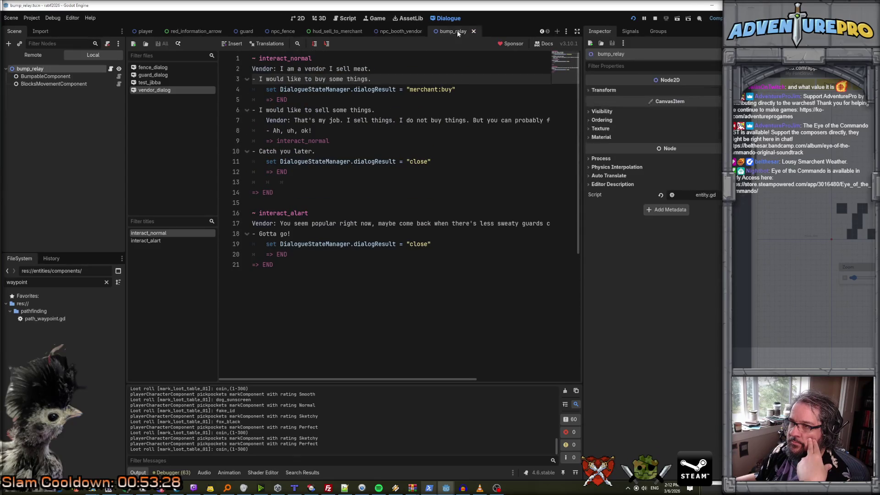
scroll(337, 188, down, 1)
mouse_move(337, 188)
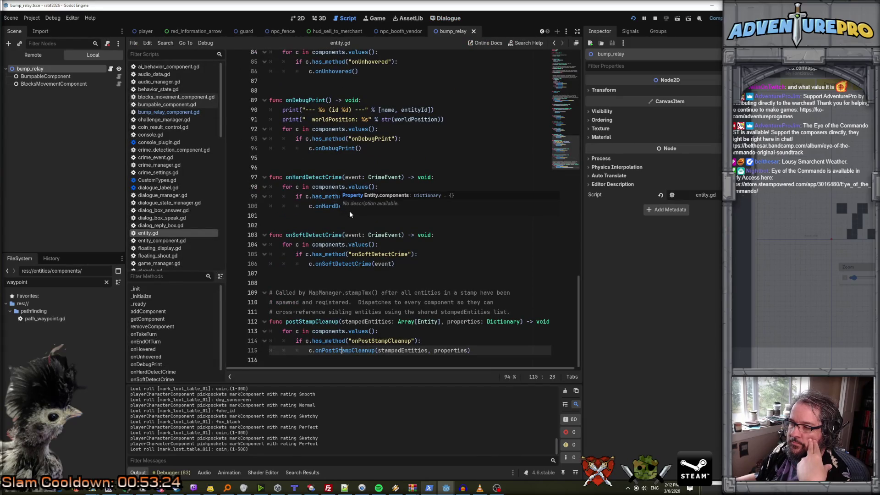
scroll(163, 156, down, 8)
click(164, 169)
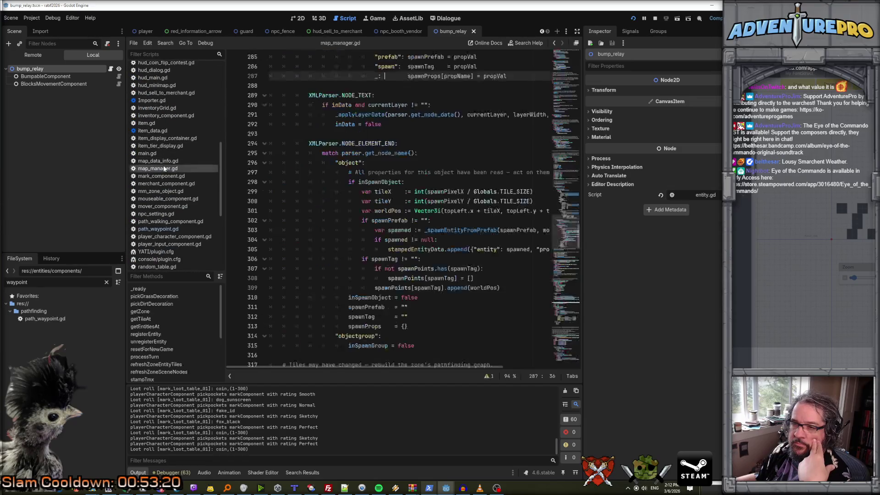
scroll(312, 168, up, 15)
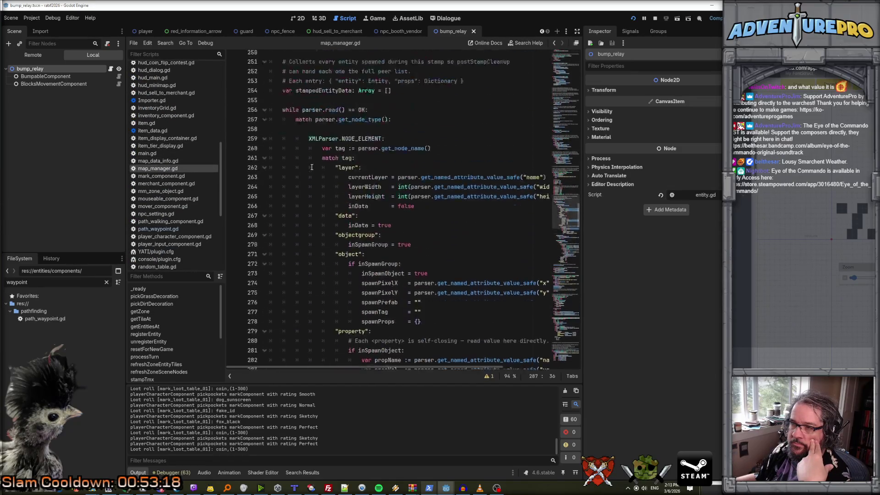
scroll(312, 168, up, 6)
scroll(311, 167, down, 10)
scroll(311, 167, down, 2)
scroll(312, 167, up, 4)
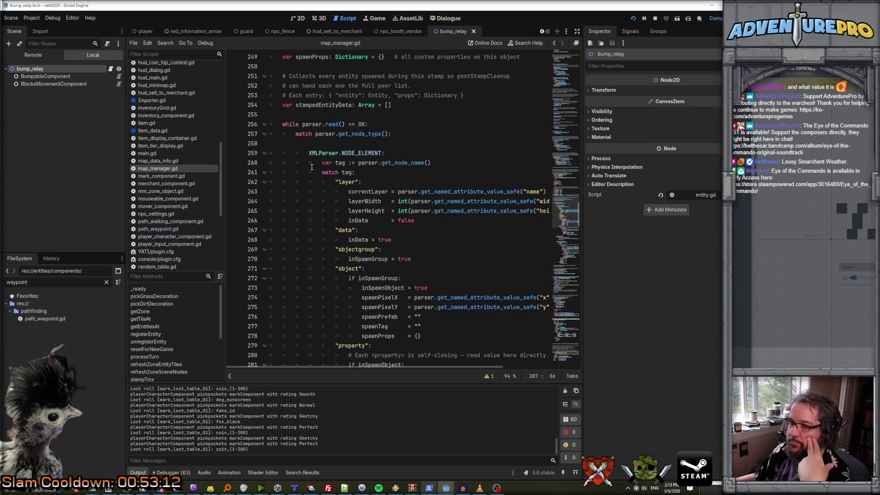
scroll(311, 167, up, 2)
scroll(312, 168, down, 18)
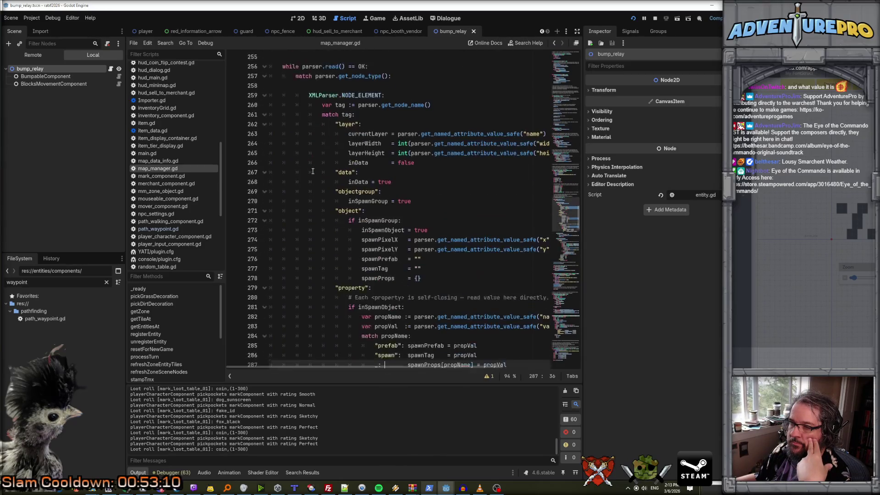
scroll(313, 171, down, 3)
scroll(313, 171, up, 7)
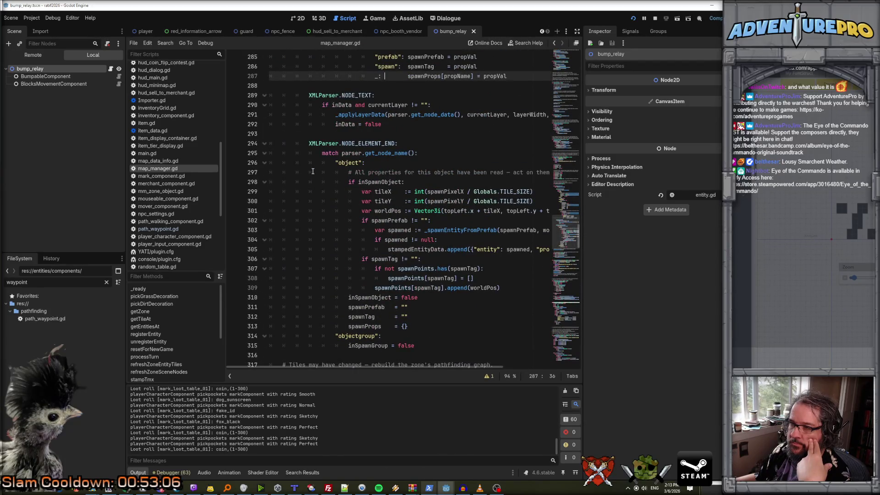
scroll(312, 171, down, 3)
mouse_move(430, 489)
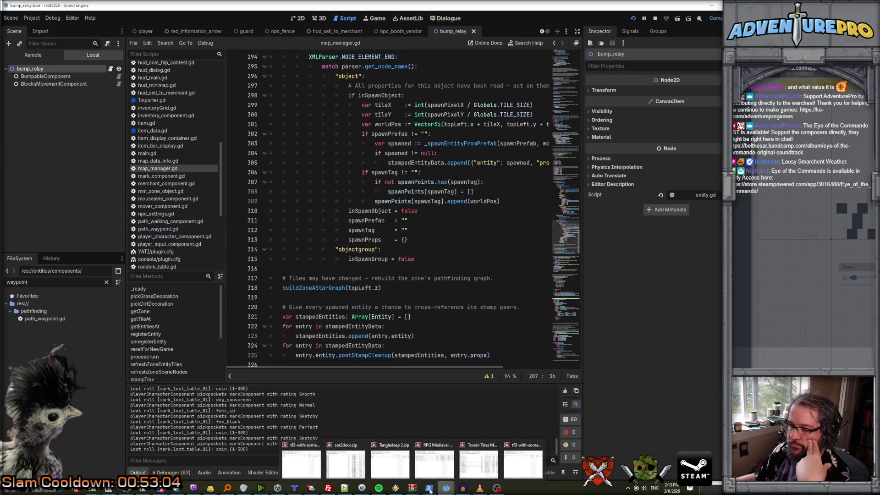
click(451, 463)
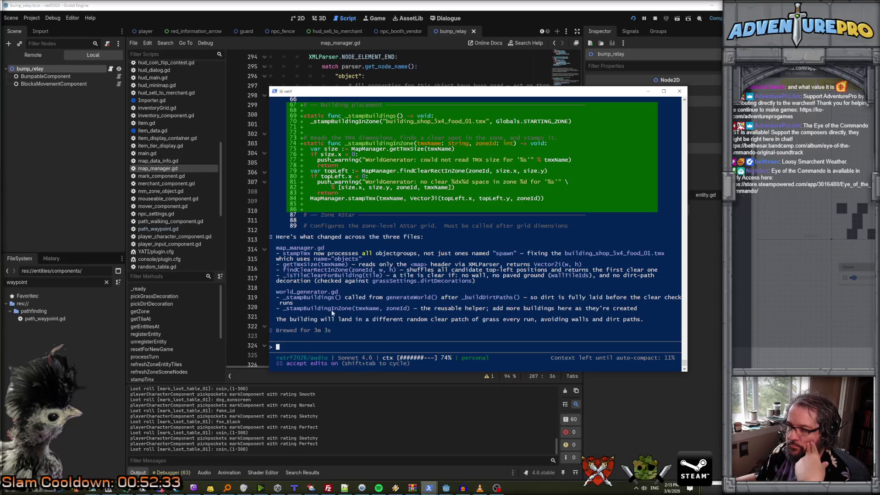
After reading Claude's summary of the building-placement changes, launch the game with Run Project.
click(633, 19)
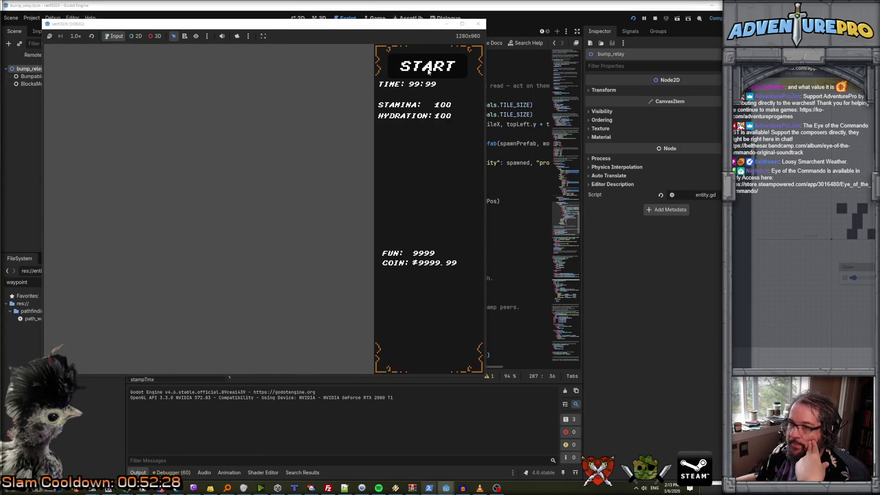
Start a game, reload to see the food shop land elsewhere on grass, then stop with F8.
click(428, 68)
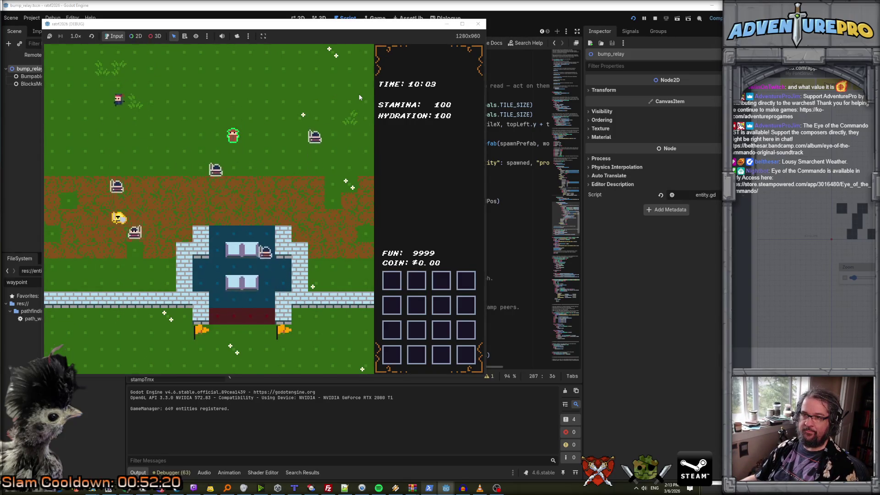
click(633, 19)
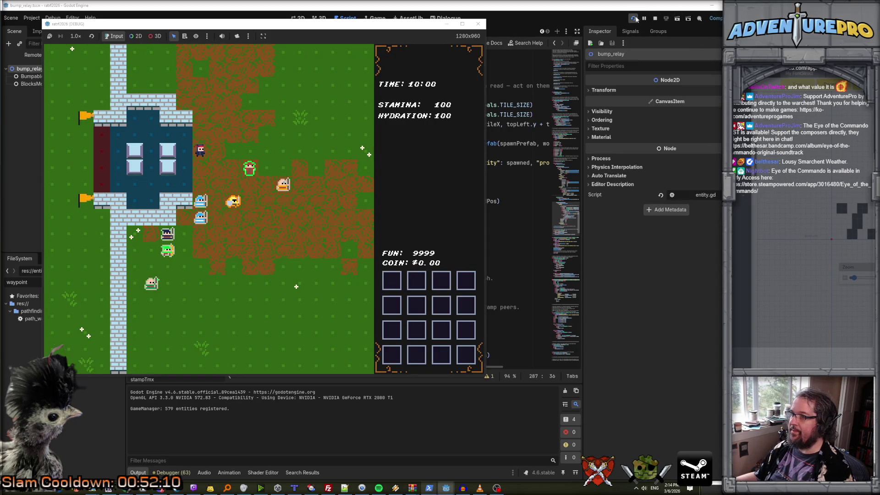
key(F8)
mouse_move(429, 487)
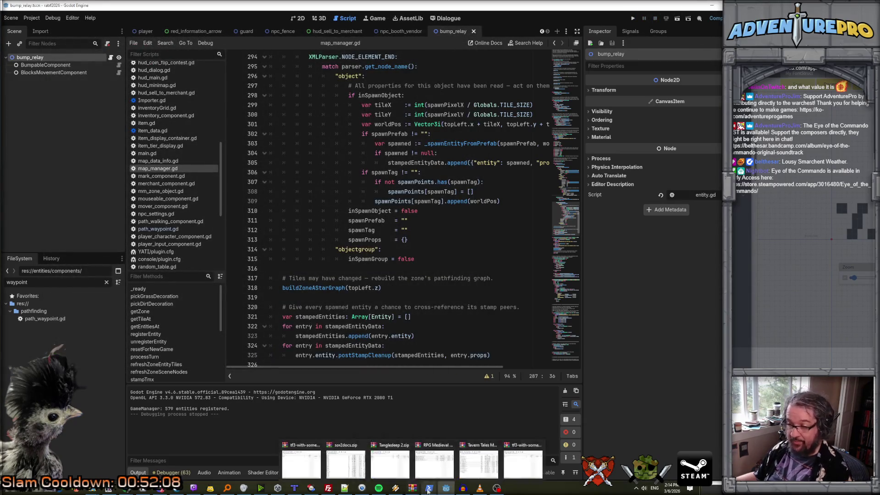
click(441, 465)
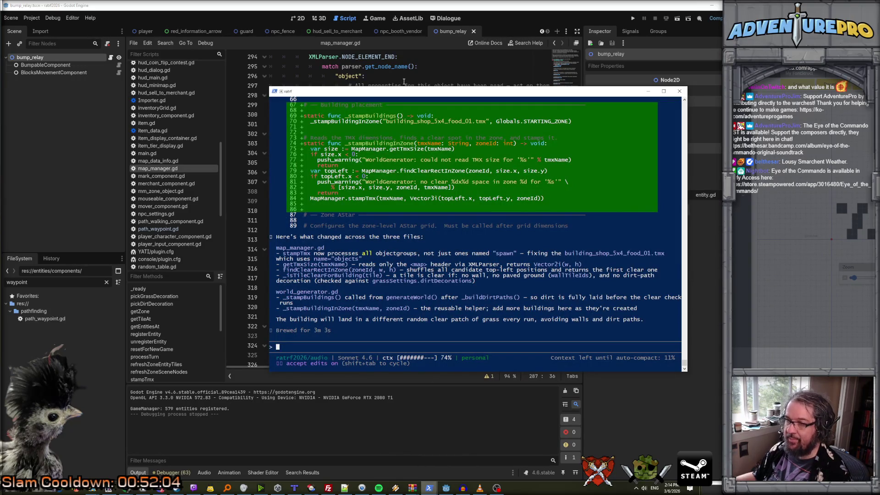
click(403, 81)
key(ctrl+shift+f)
text(_stamp)
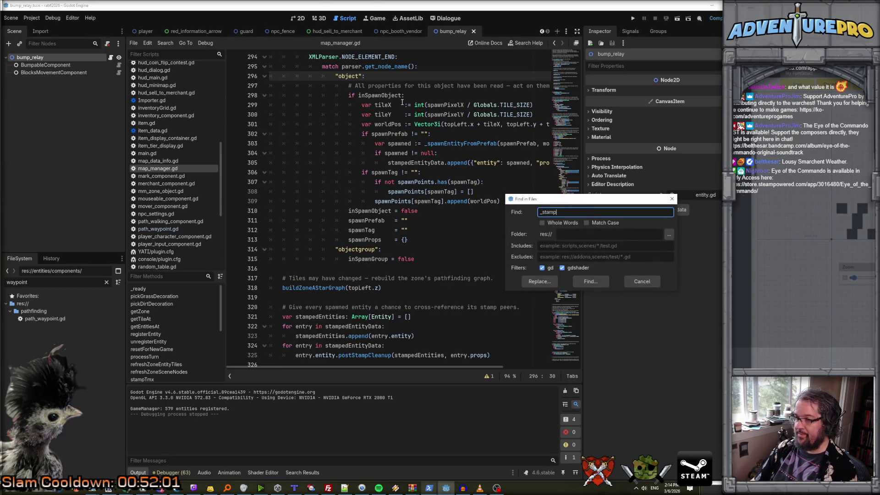
key(Return)
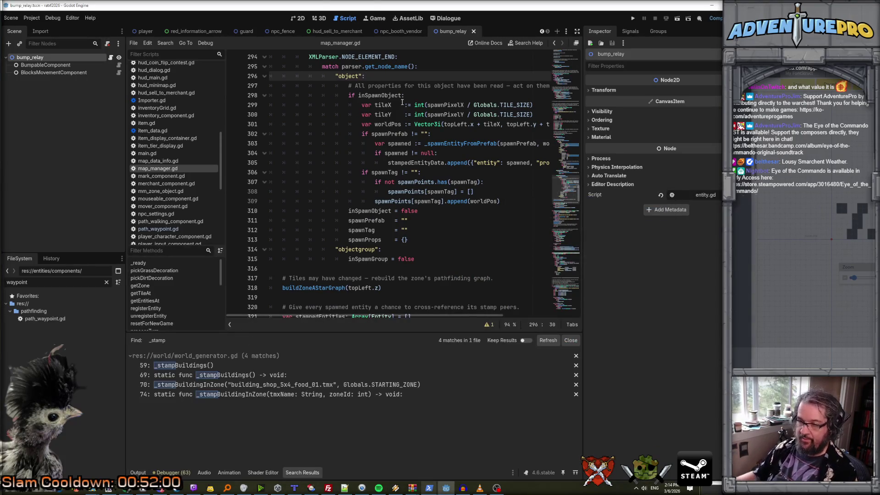
click(206, 384)
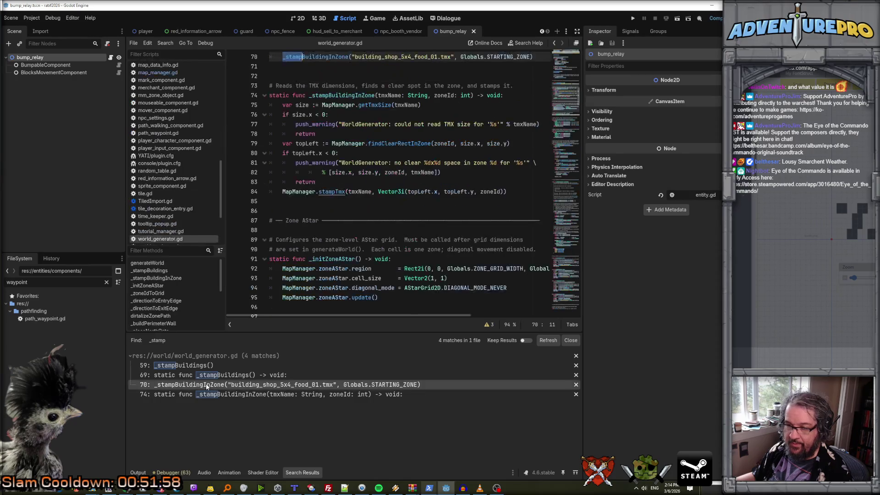
scroll(337, 186, up, 5)
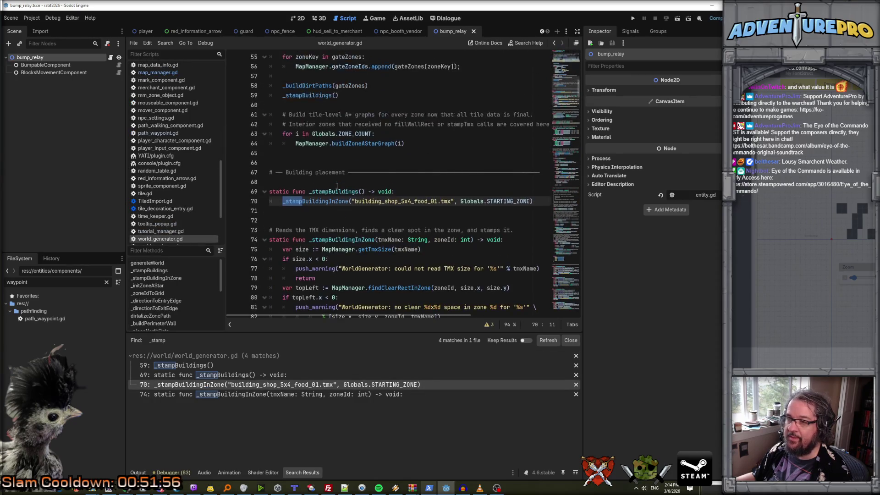
double_click(336, 193)
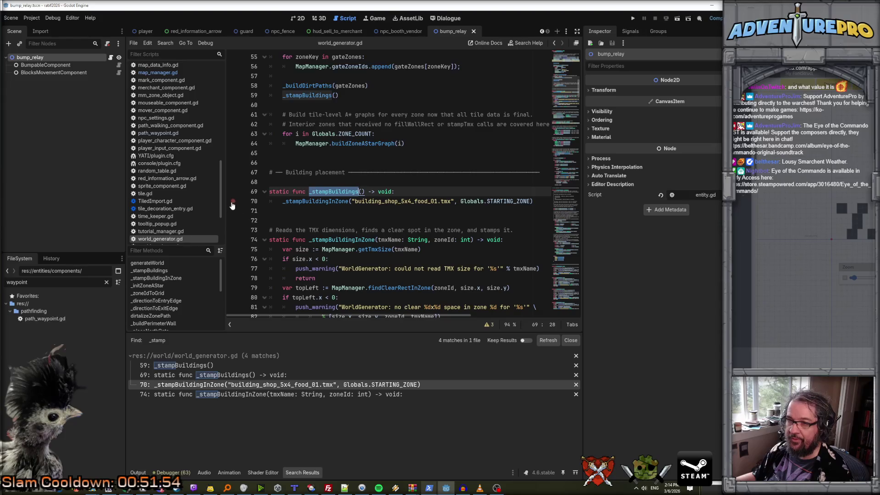
mouse_move(331, 205)
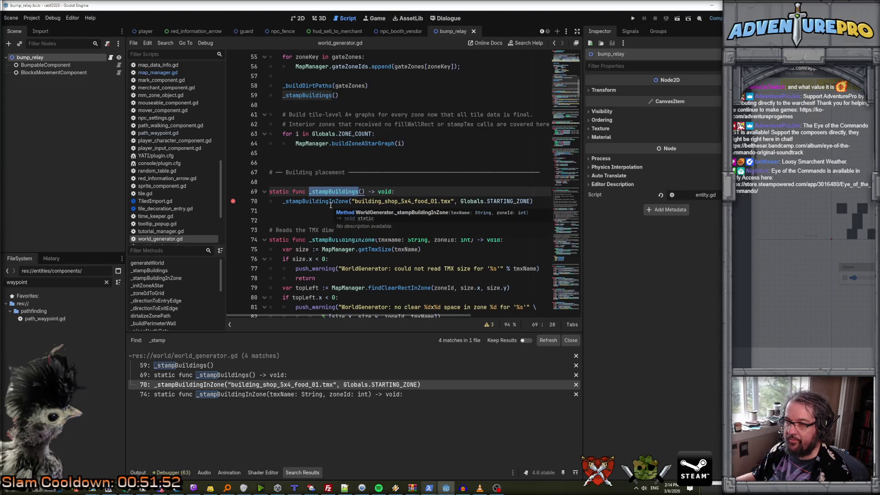
scroll(331, 205, down, 1)
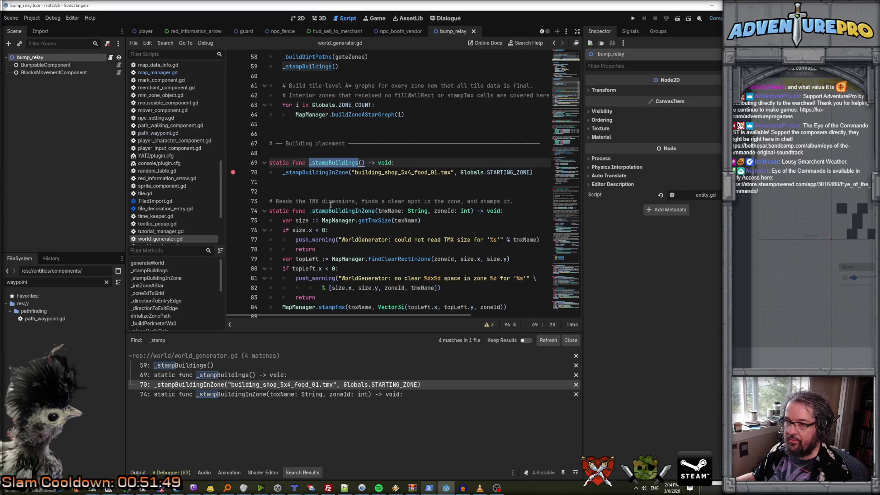
click(174, 473)
scroll(252, 414, down, 5)
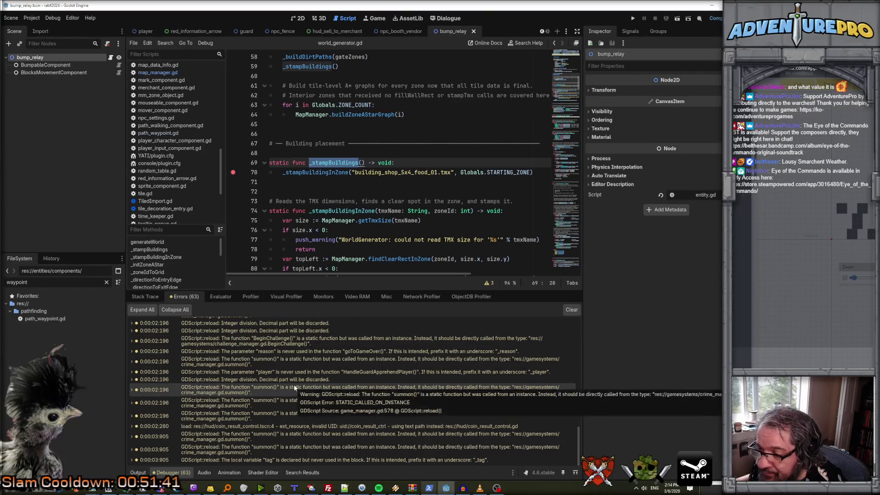
scroll(295, 388, up, 3)
scroll(295, 388, up, 10)
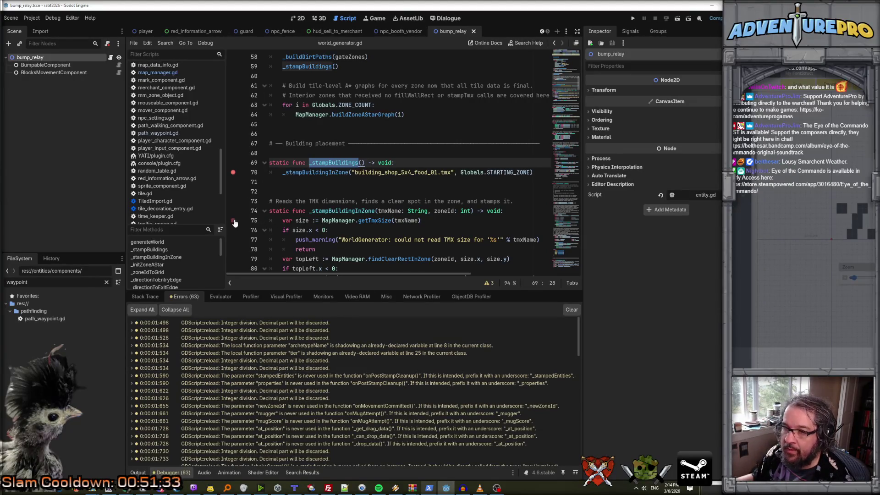
Run the game and step through _stampBuildingInZone until topLeft resolves to (7, 13) in zone 35.
click(633, 19)
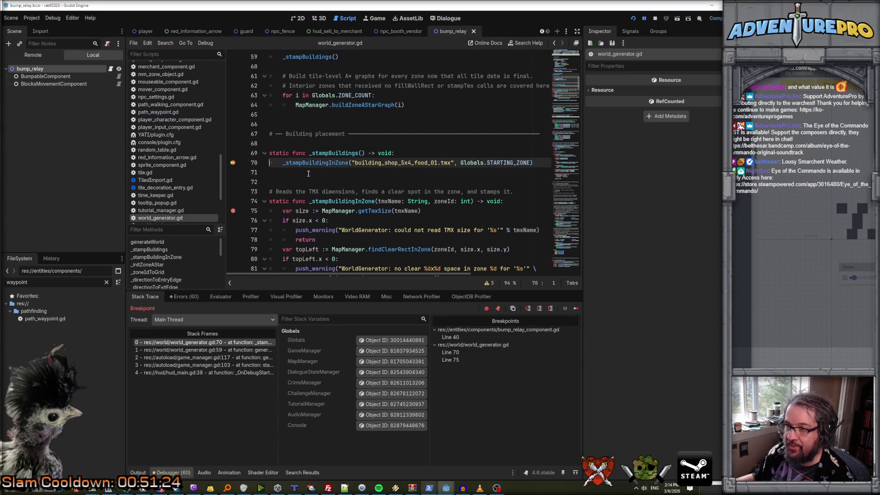
key(F12)
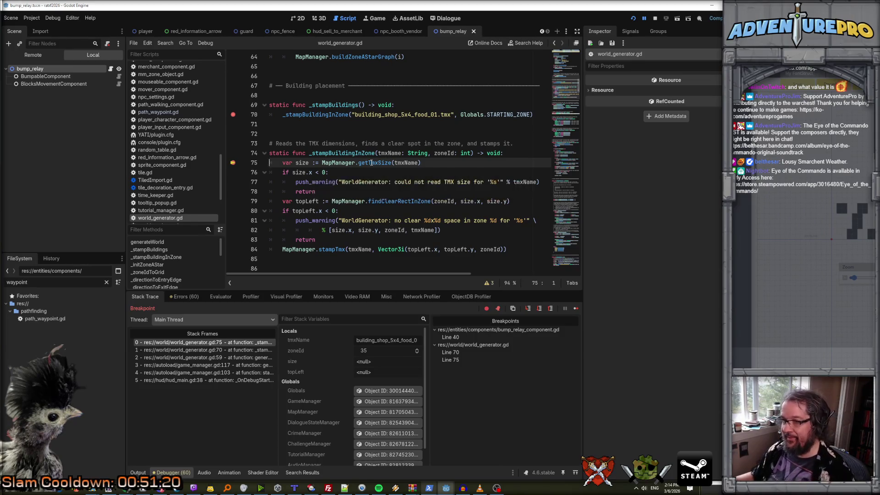
key(F12)
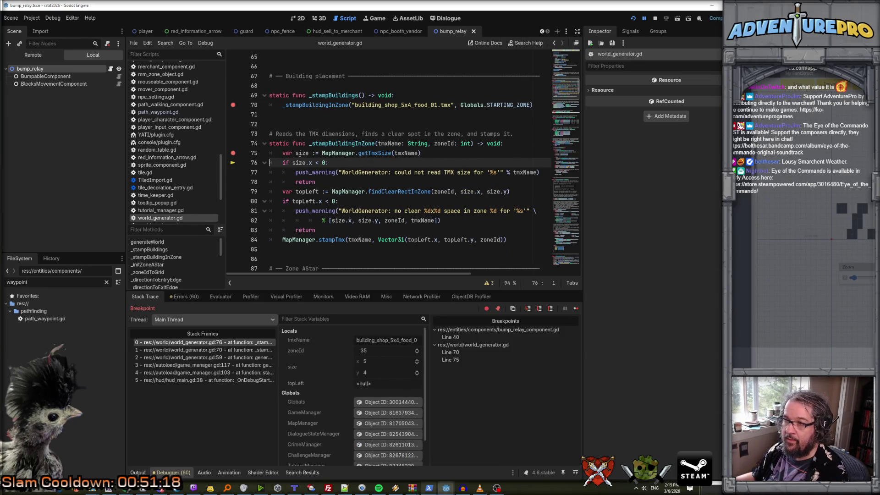
key(F10)
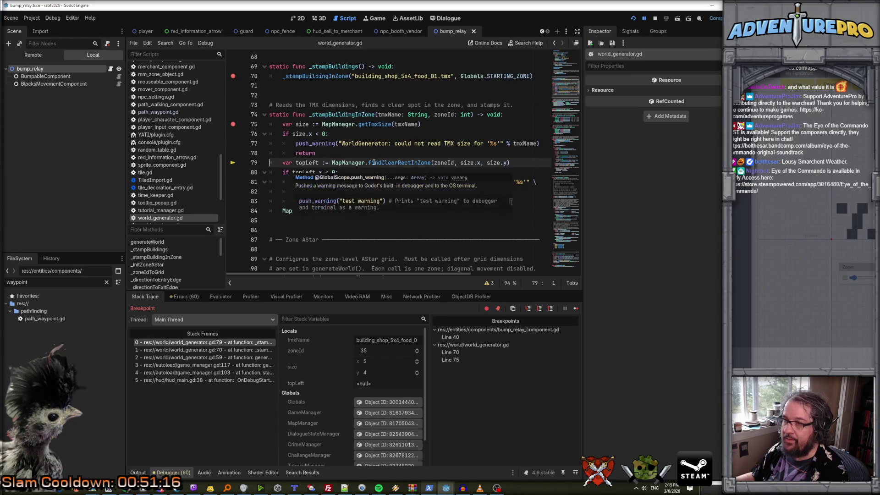
key(F10)
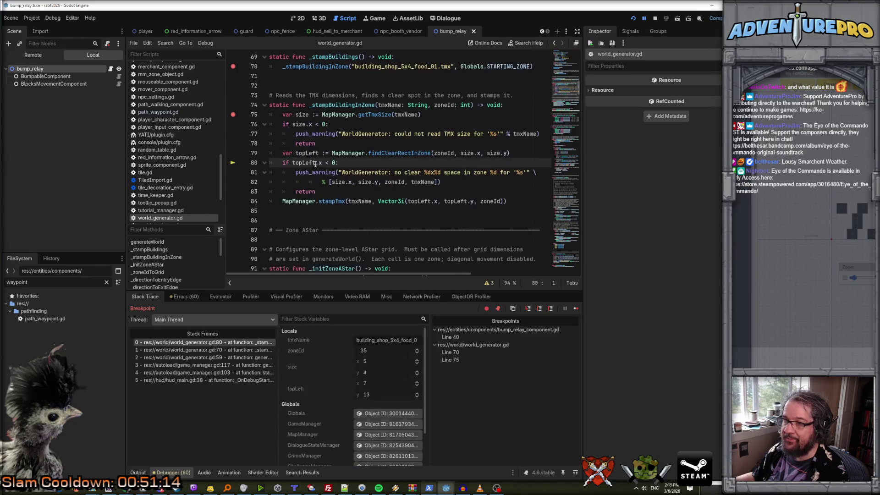
mouse_move(309, 154)
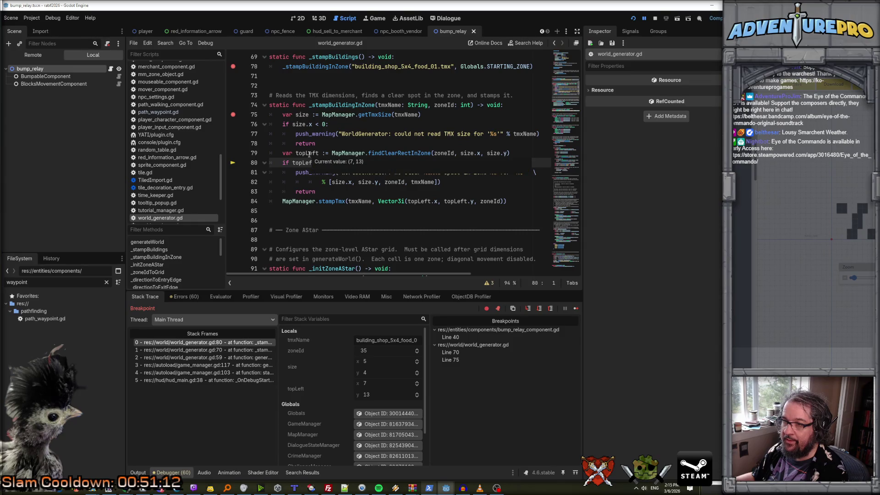
key(F10)
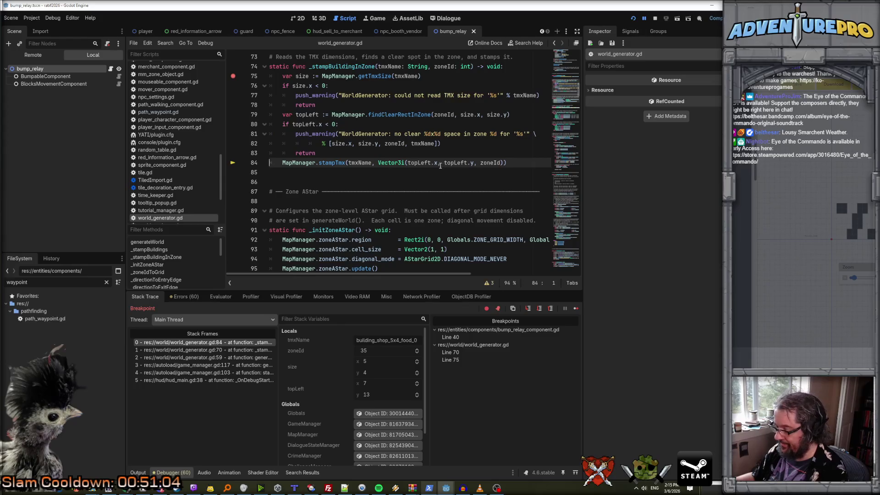
Step into MapManager.stampTmx through the XML parsing loop to the objectgroup case, then resume.
key(F11)
key(F10)
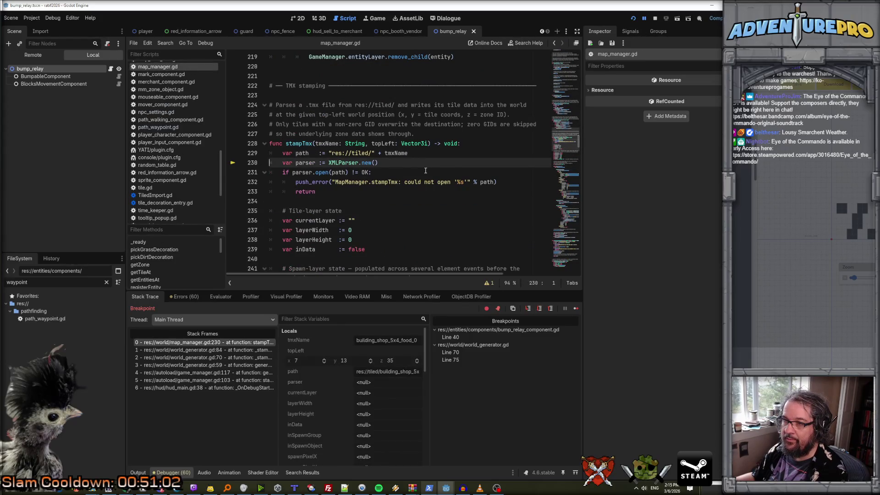
key(F10)
key(F10)
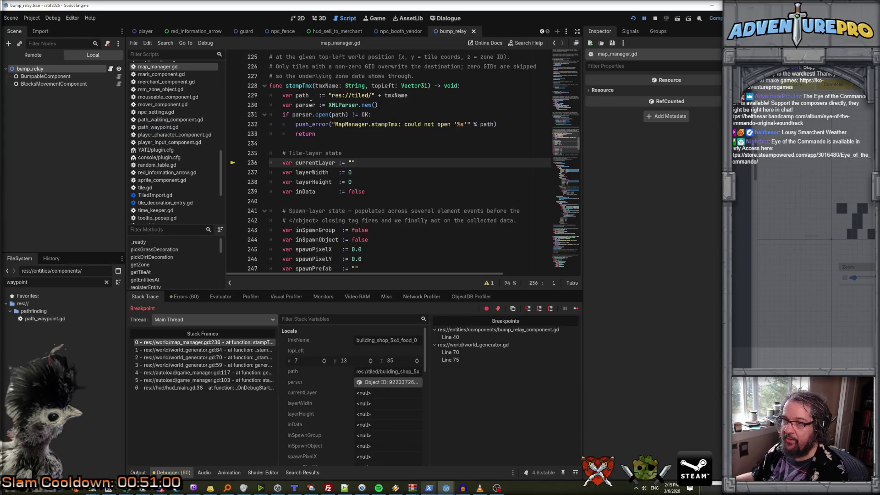
key(F10)
key(F10)
key(F10)
key(F10)
key(F10)
key(F10)
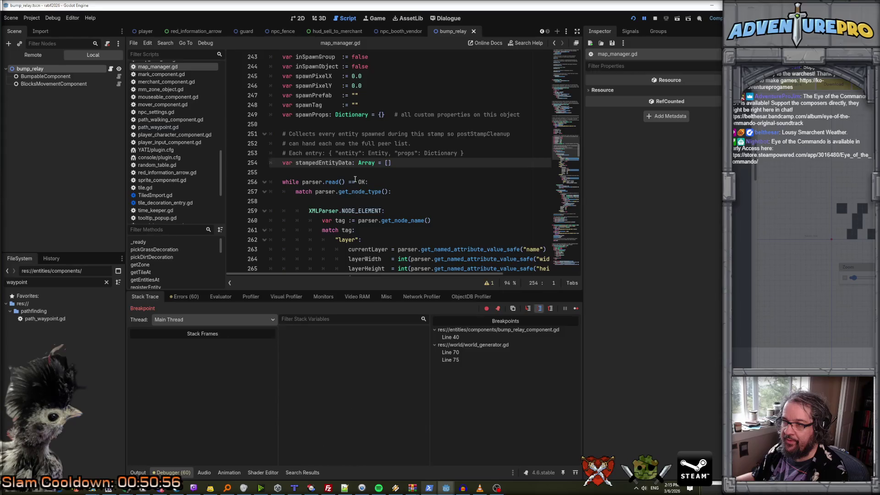
key(F10)
key(F10)
key(F10)
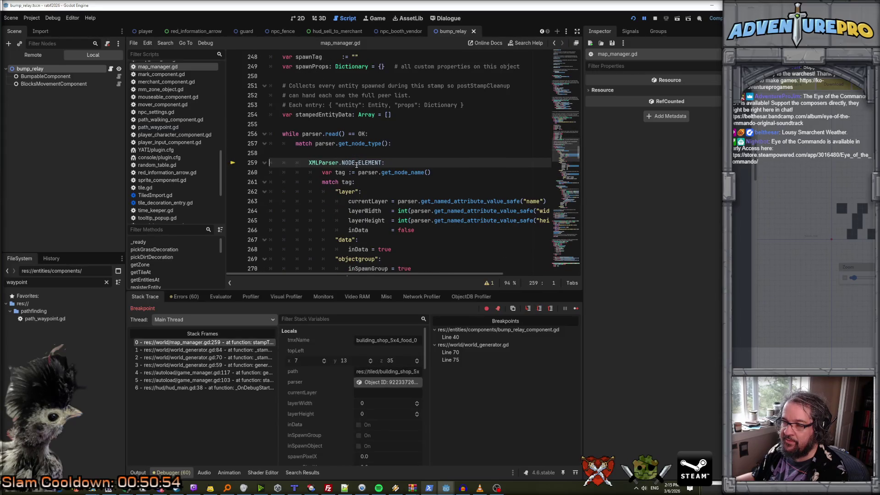
mouse_move(357, 165)
key(F10)
key(F10)
key(F10)
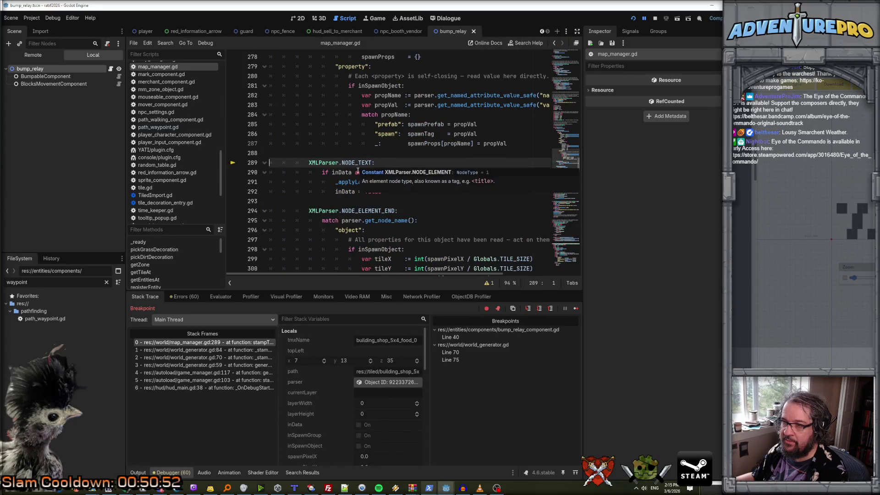
key(F10)
key(F10)
key(F10)
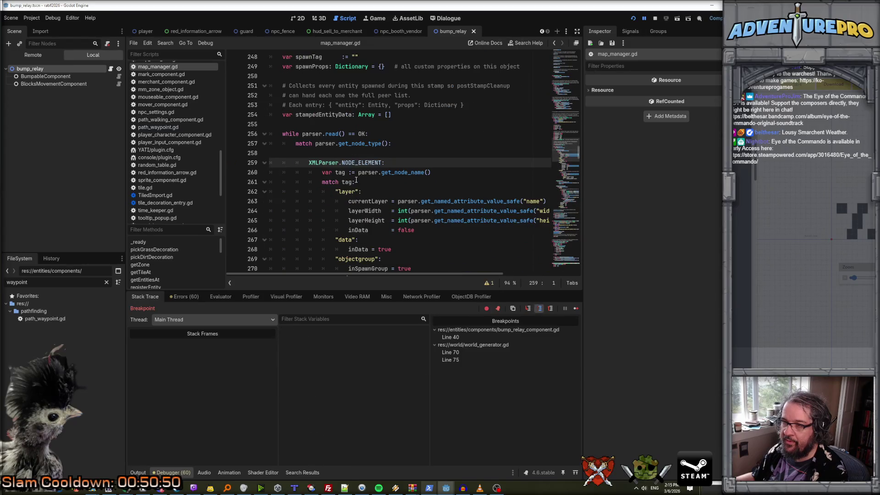
key(F10)
key(F10)
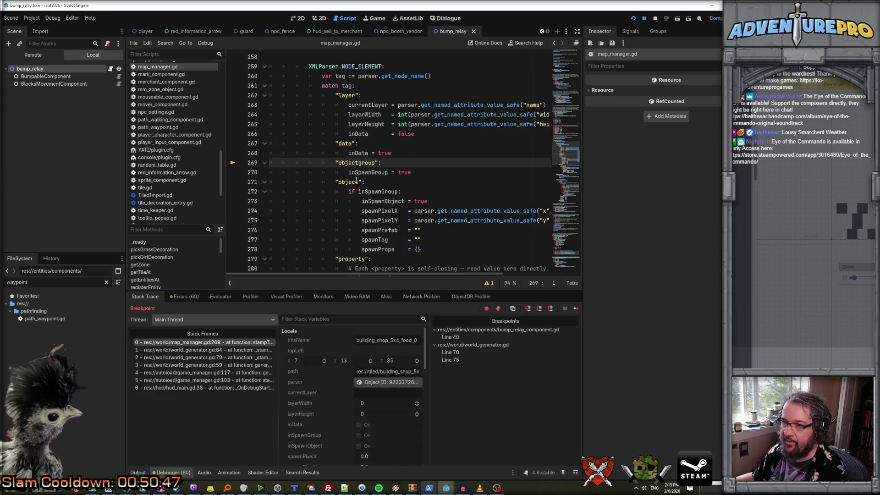
click(642, 18)
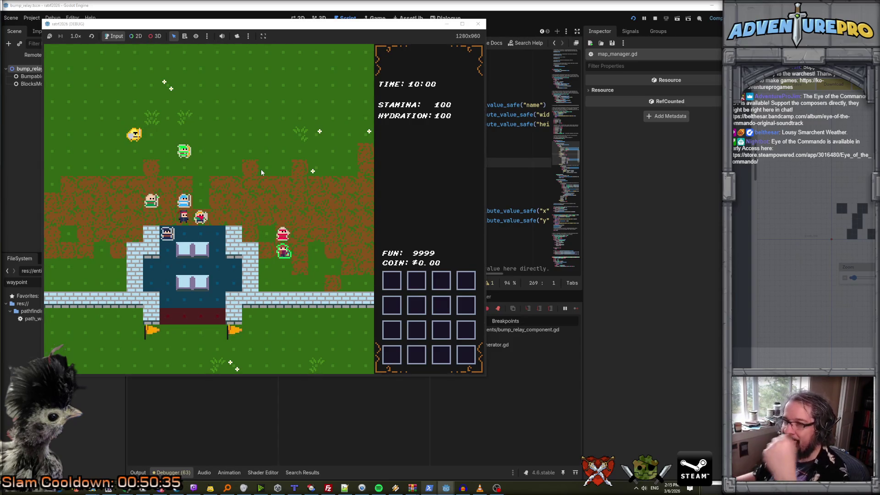
Close the running game window and bring up the food vendor sprite in Aseprite.
click(478, 24)
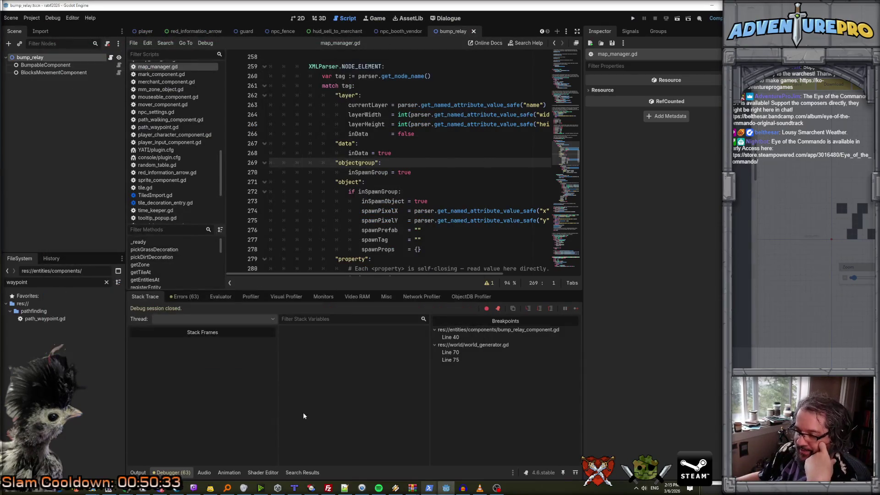
click(142, 490)
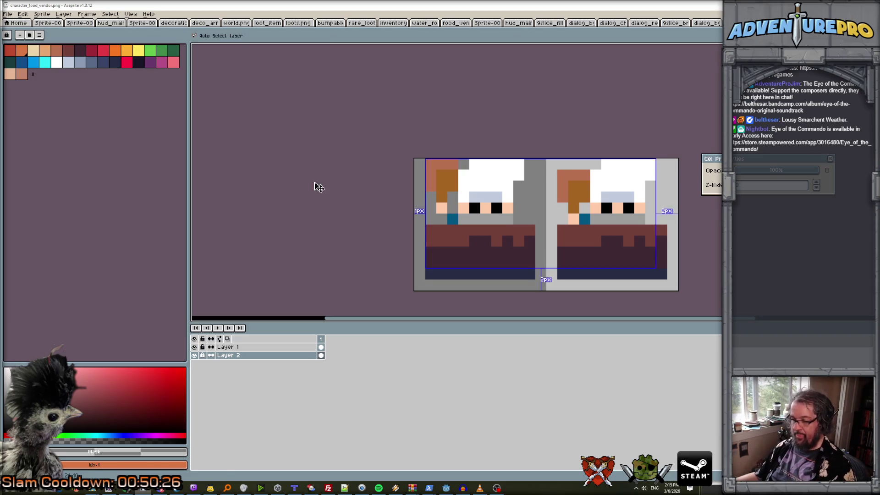
Save the food vendor sprite as a flattened PNG and bring up the world.png tileset.
key(ctrl+s)
click(479, 284)
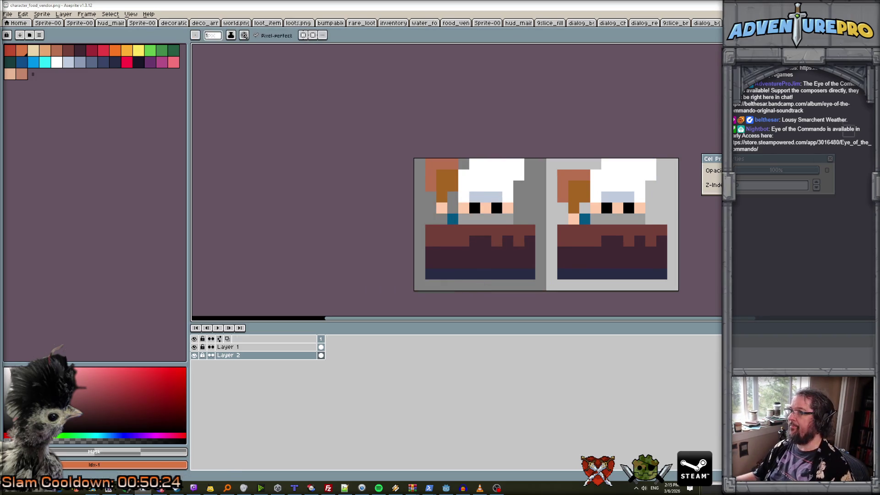
click(233, 22)
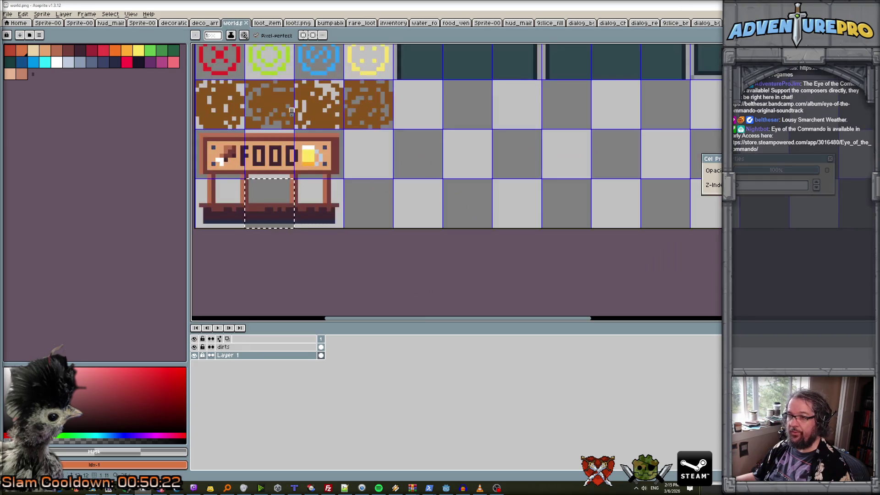
scroll(297, 137, down, 2)
scroll(297, 138, up, 2)
Clear the selection around the food stand and open a recent folder in File Explorer.
key(ctrl+d)
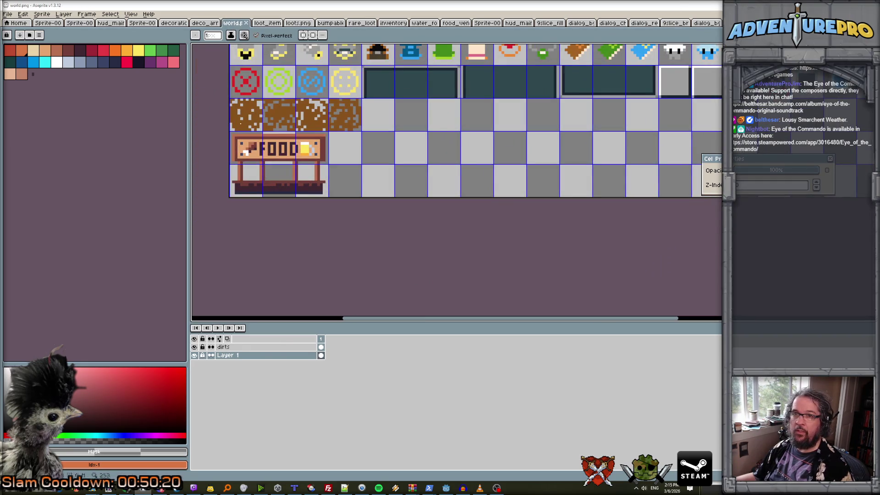
right_click(92, 488)
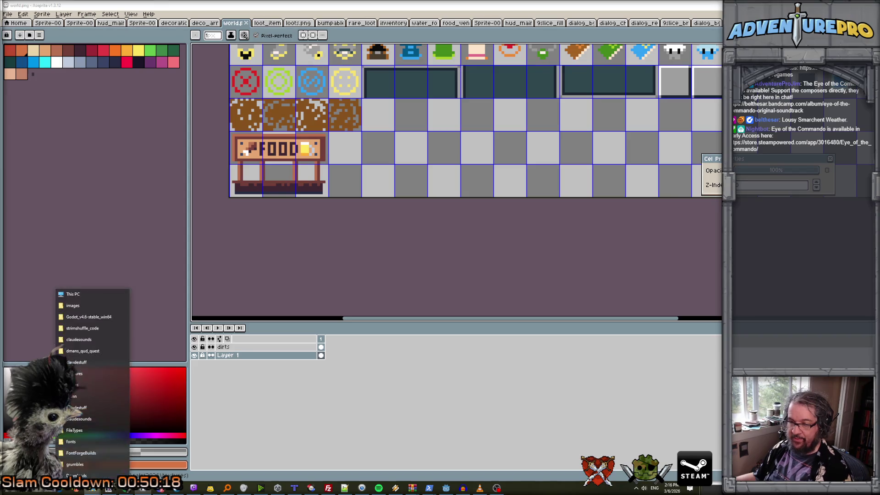
click(85, 465)
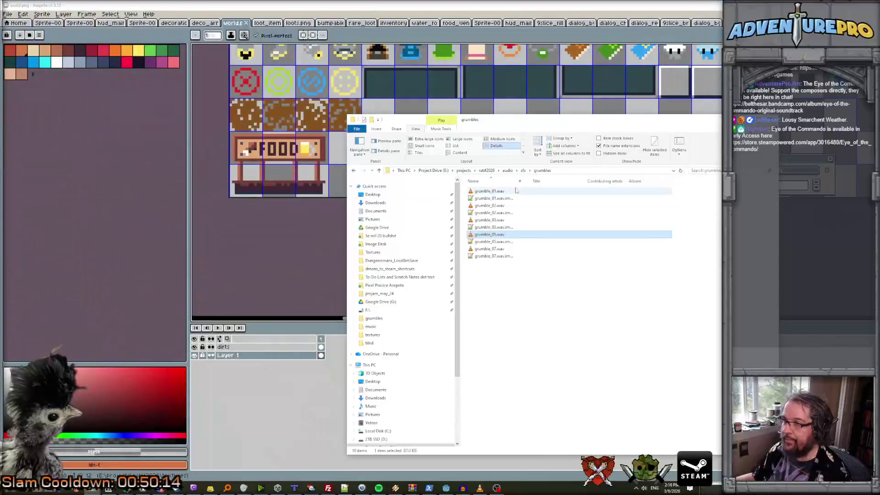
Go up to ratrf2026, open its textures folder, and select world.png.
click(488, 170)
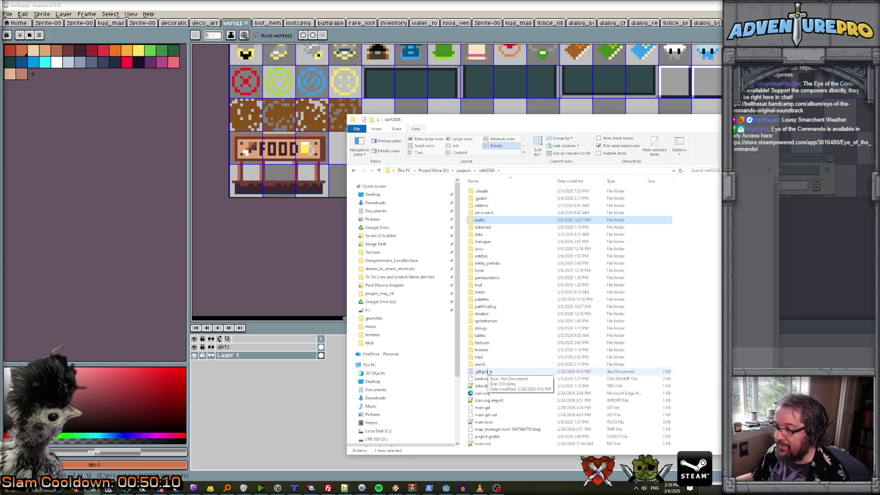
click(487, 344)
double_click(488, 344)
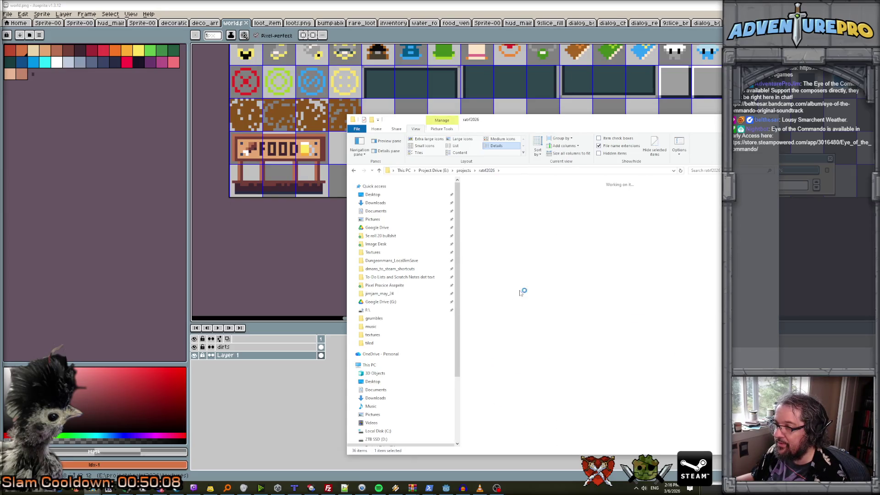
click(599, 297)
Open world.png in Paint.NET and look over the tileset sheet.
double_click(599, 297)
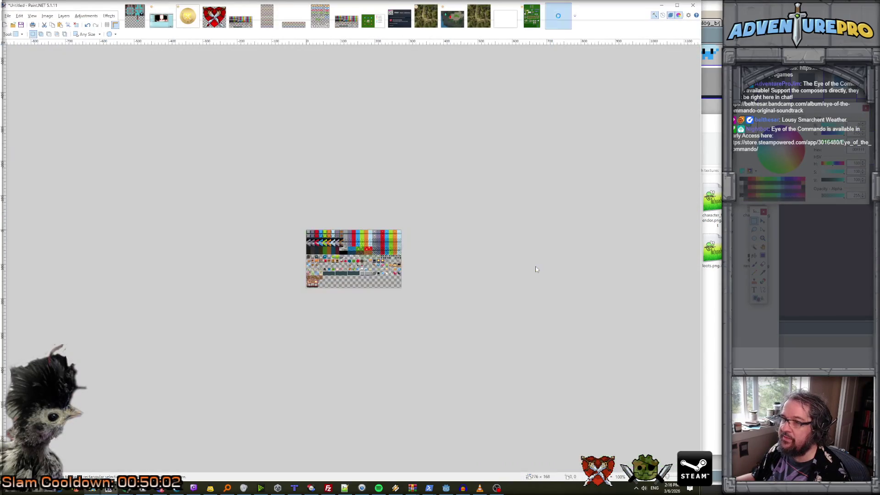
ctrl+scroll(332, 285, up, 5)
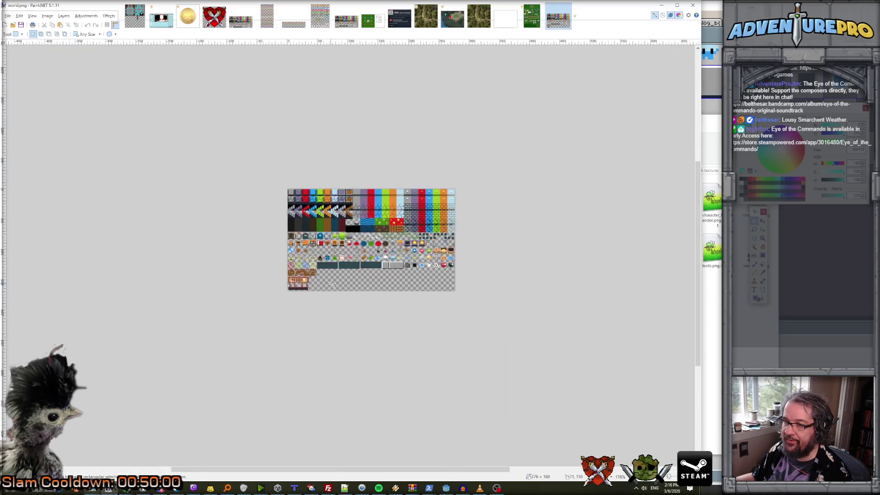
scroll(332, 284, up, 1)
ctrl+scroll(332, 285, up, 1)
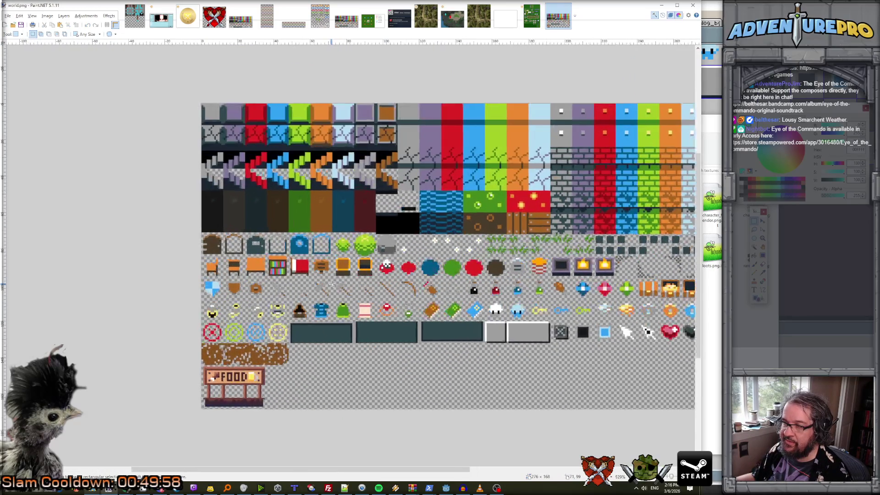
ctrl+scroll(332, 284, down, 2)
Start a PNG save of world.png, back out of its settings, and return to the Godot editor.
key(ctrl+s)
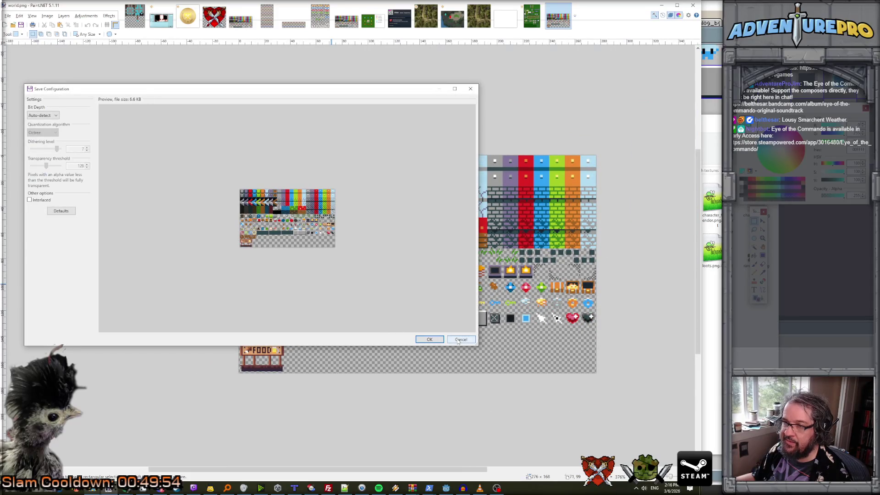
click(459, 341)
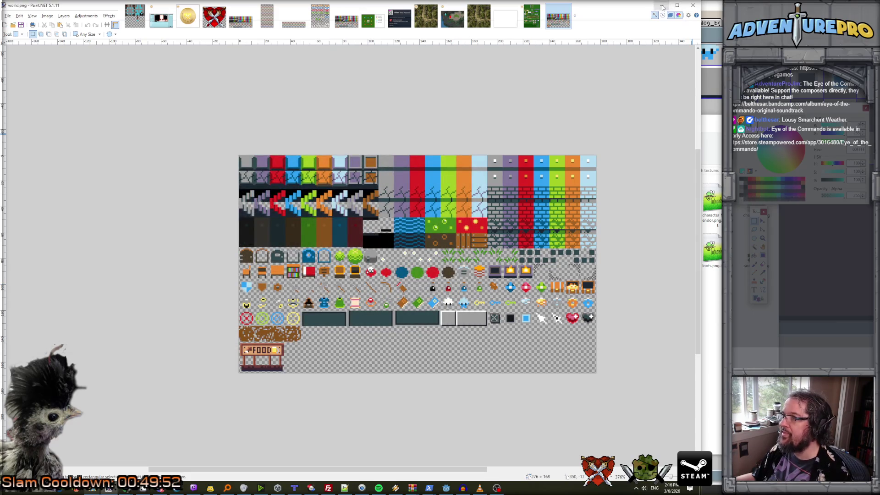
click(661, 5)
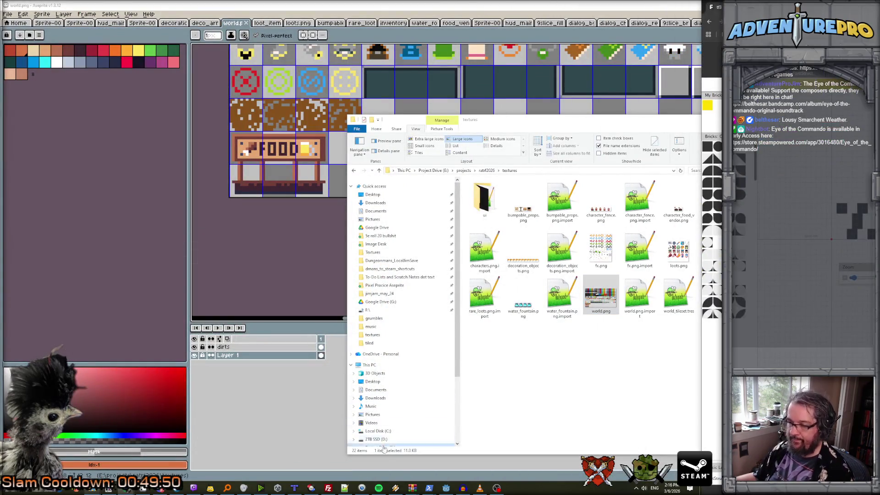
click(444, 481)
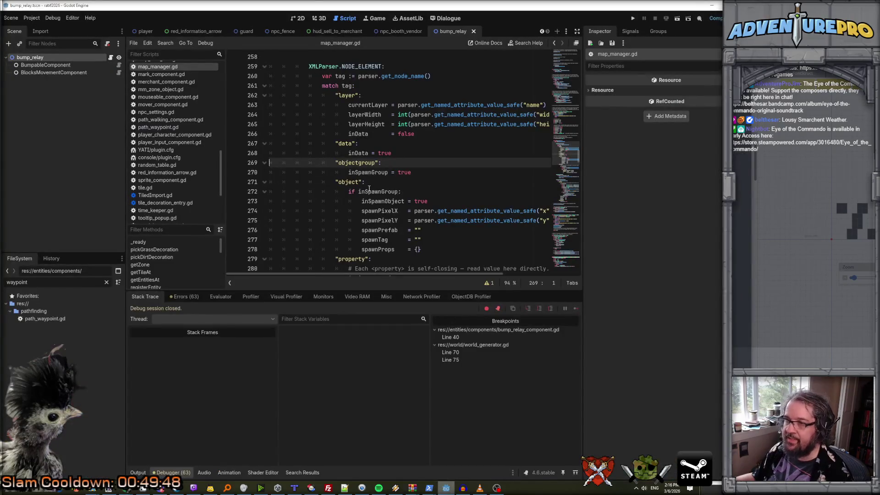
Search all project scripts for 'atlas' and scroll through the matches.
scroll(370, 189, up, 4)
key(ctrl+shift+f)
text(at)
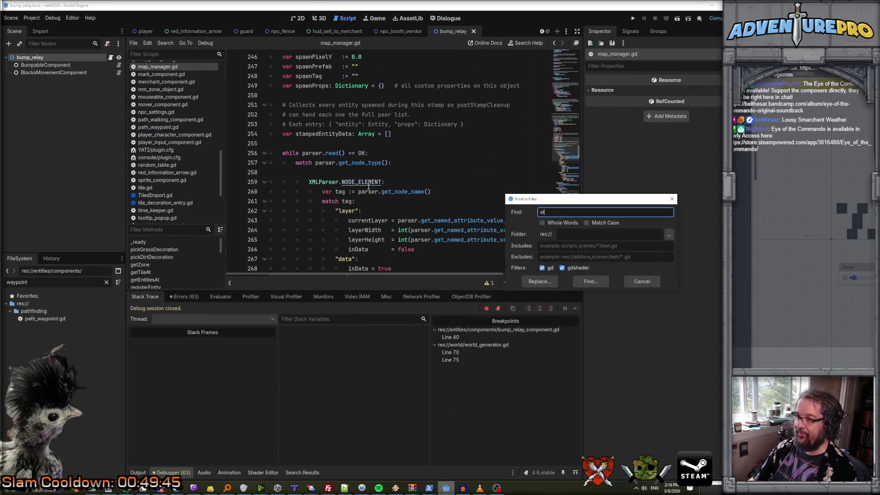
key(Return)
scroll(368, 187, down, 4)
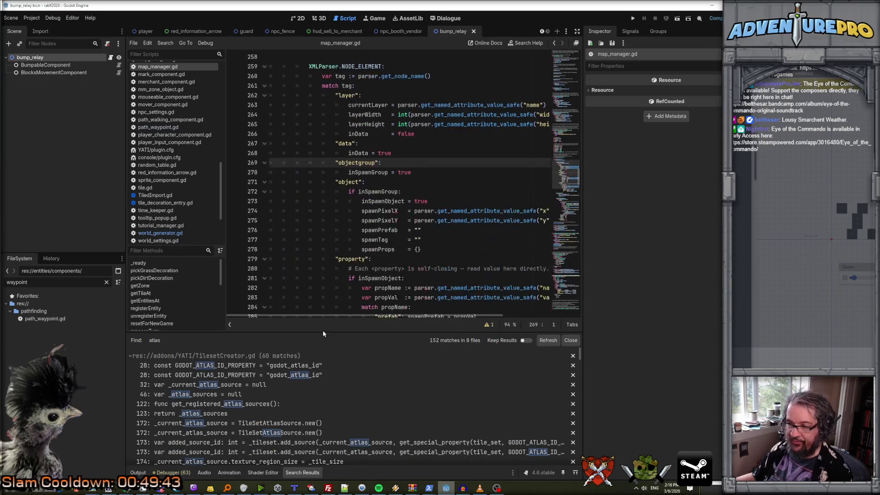
scroll(292, 379, down, 3)
scroll(292, 379, down, 10)
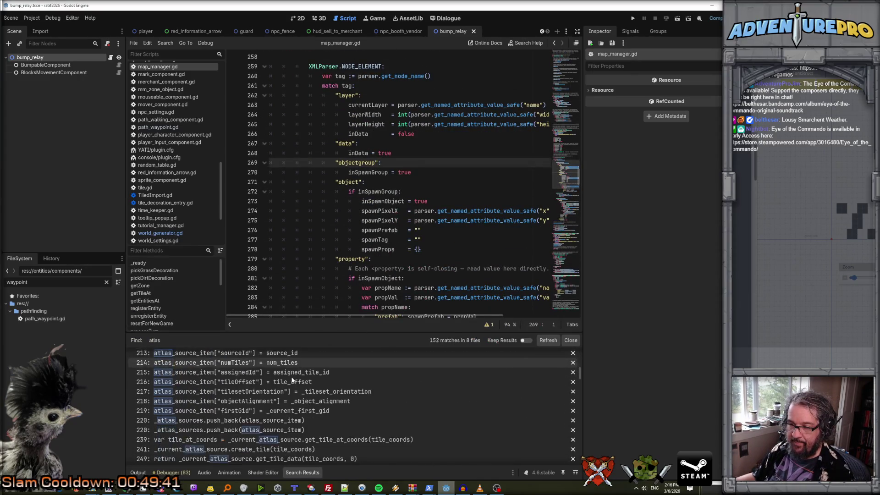
scroll(292, 379, down, 15)
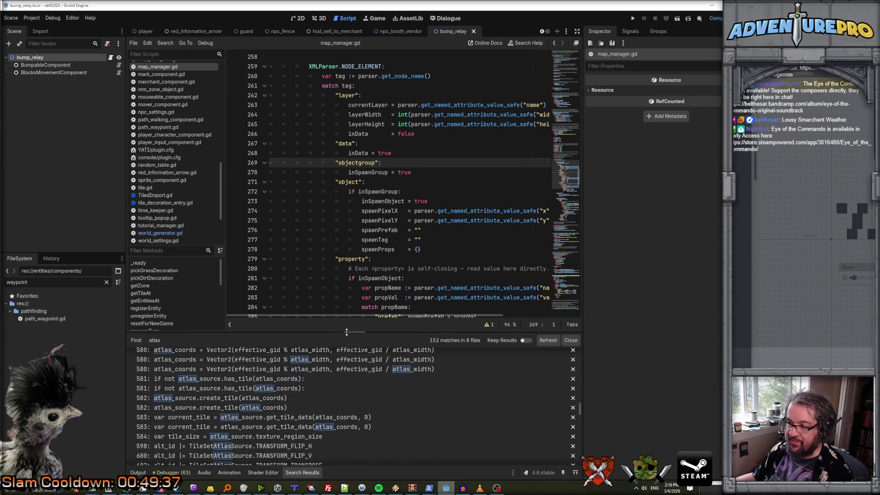
drag(346, 332, 347, 236)
scroll(459, 413, down, 5)
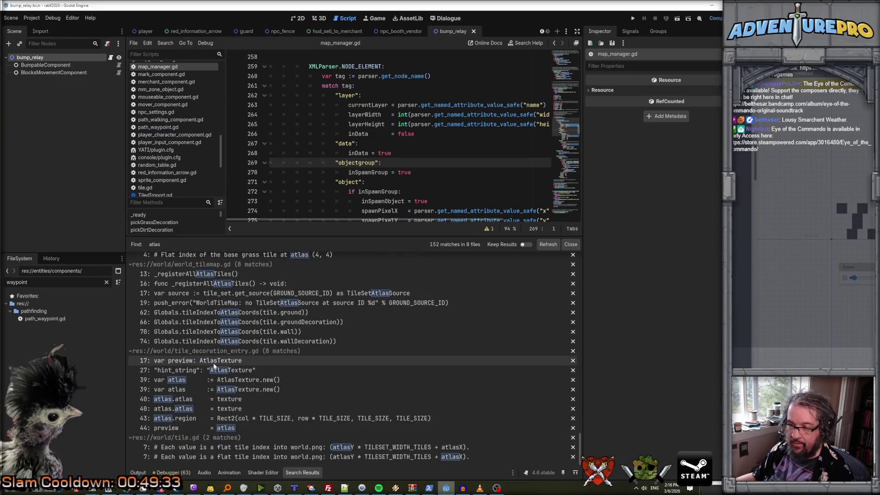
scroll(220, 381, up, 2)
scroll(238, 413, down, 2)
Open the tile.gd line 7 match, then world_tilemap.gd at _registerAllAtlasTiles.
click(252, 447)
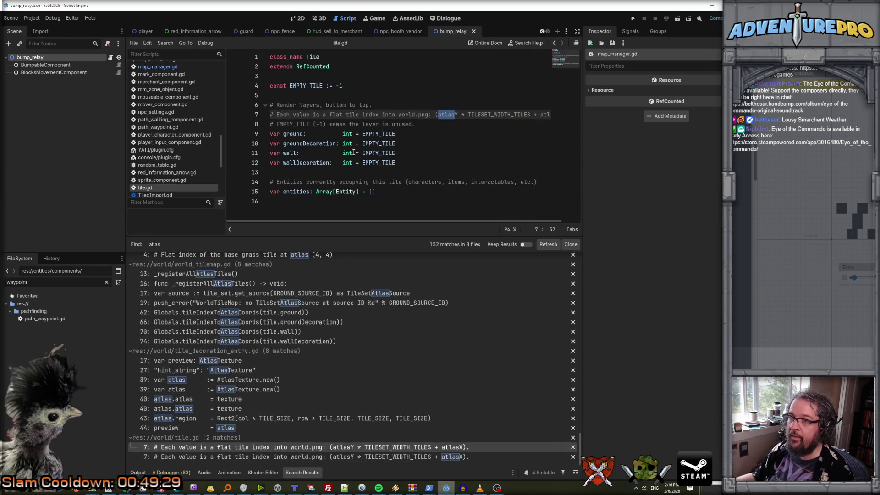
scroll(207, 312, up, 1)
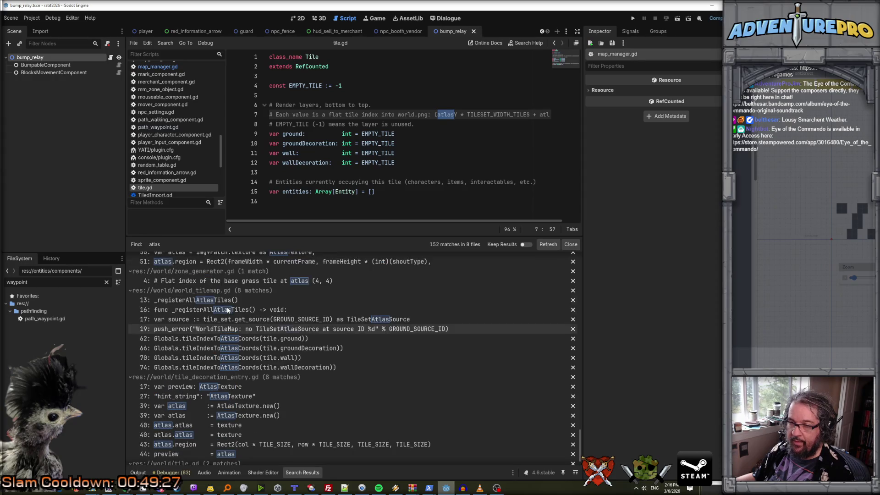
click(207, 300)
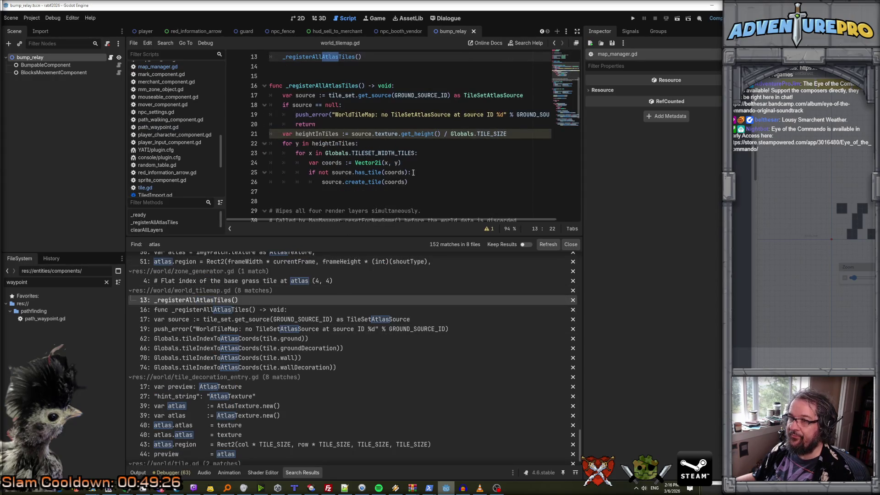
scroll(408, 179, up, 2)
scroll(413, 173, down, 1)
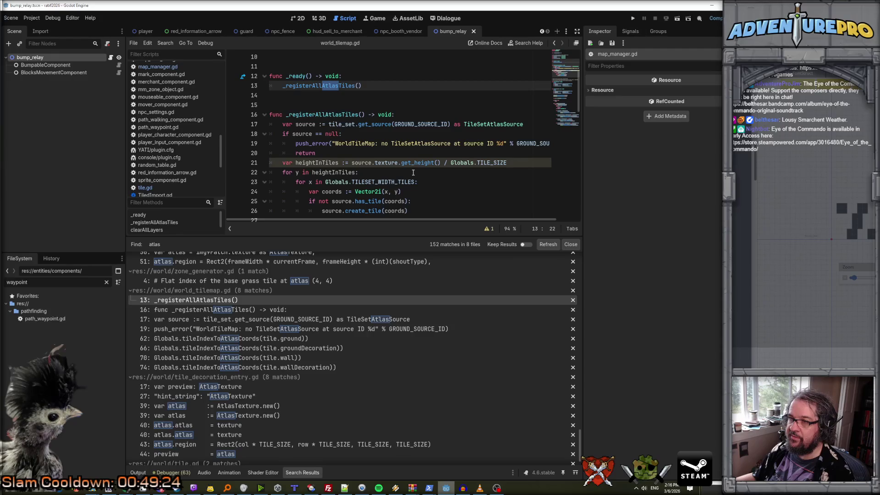
scroll(366, 167, up, 3)
scroll(366, 168, down, 3)
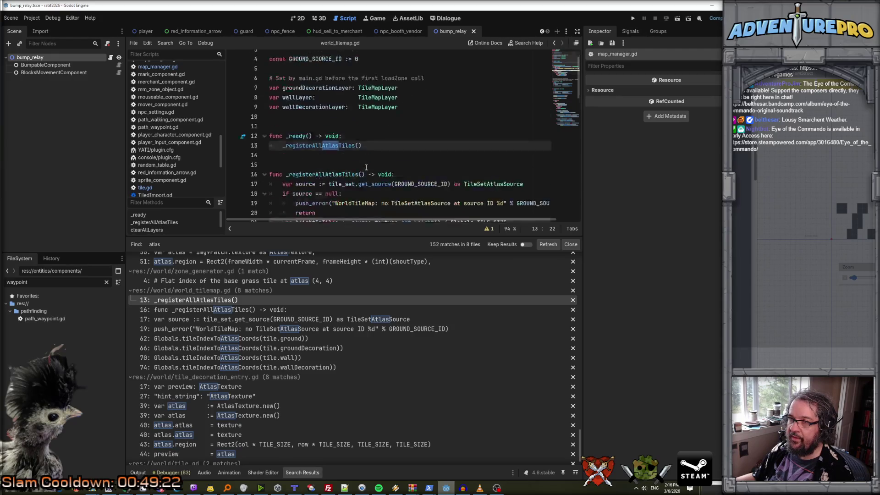
scroll(366, 168, down, 1)
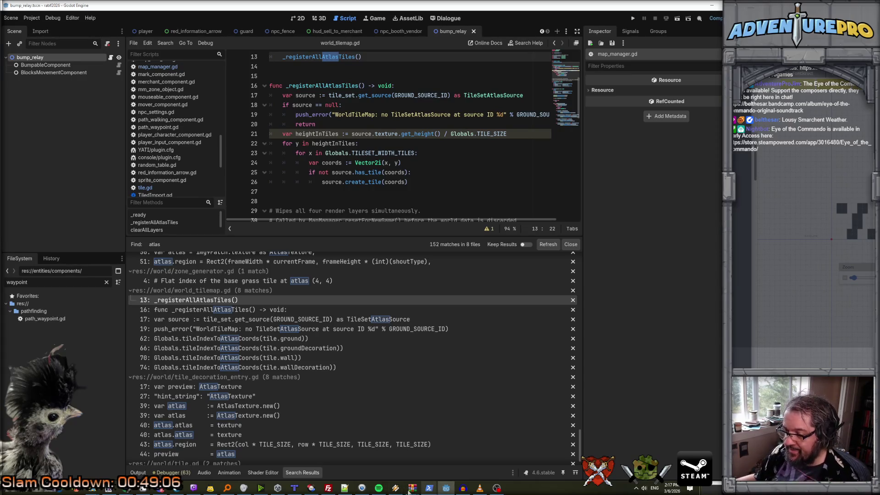
click(294, 488)
Read the tile IDs of the FOOD sign tiles and neighbouring slots in the tileset.
click(504, 422)
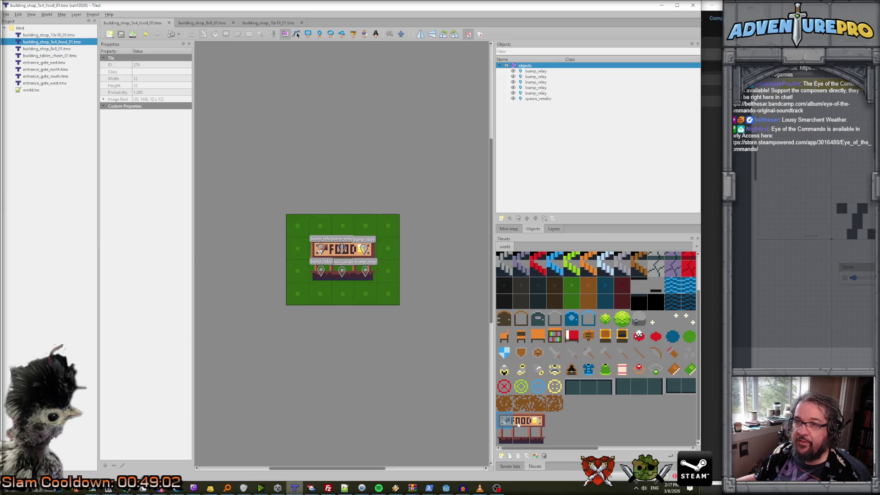
click(518, 422)
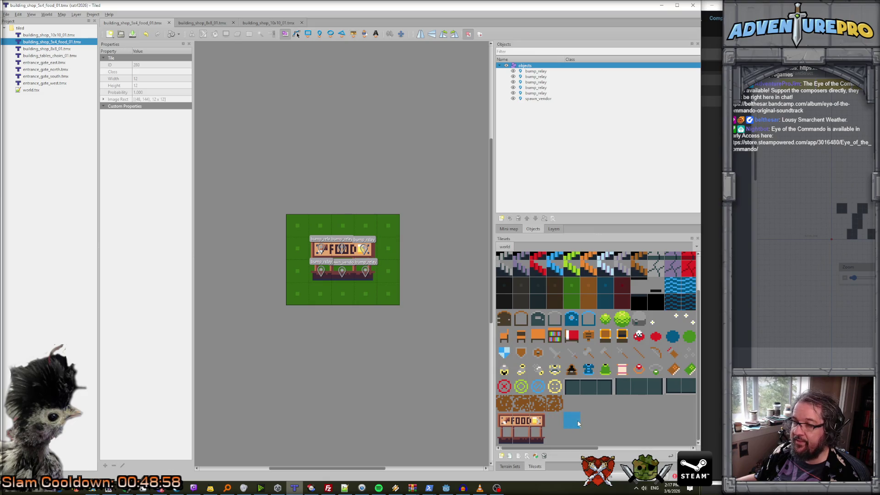
click(667, 412)
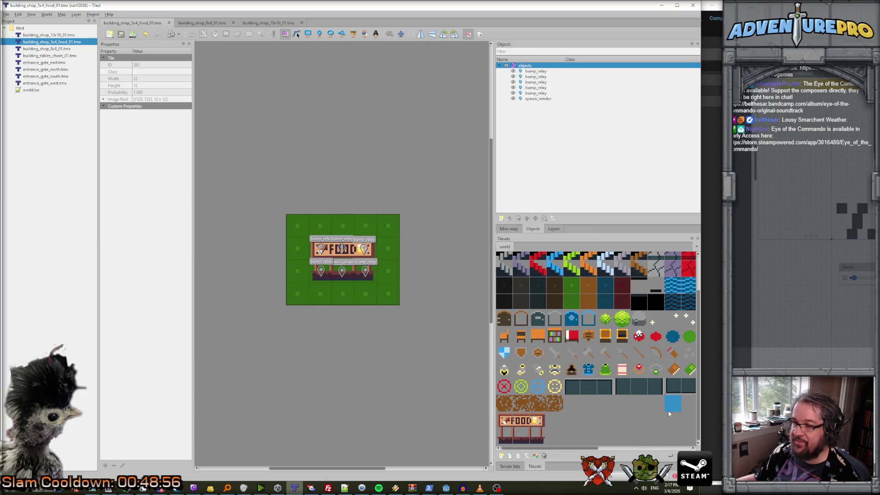
click(658, 420)
drag(581, 448, 713, 443)
click(658, 416)
click(665, 410)
click(635, 409)
drag(652, 448, 578, 448)
click(534, 421)
click(505, 421)
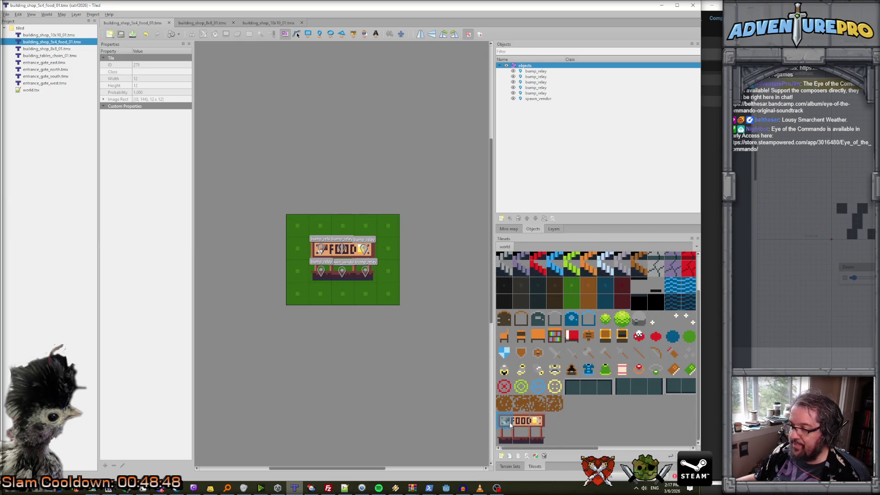
click(505, 436)
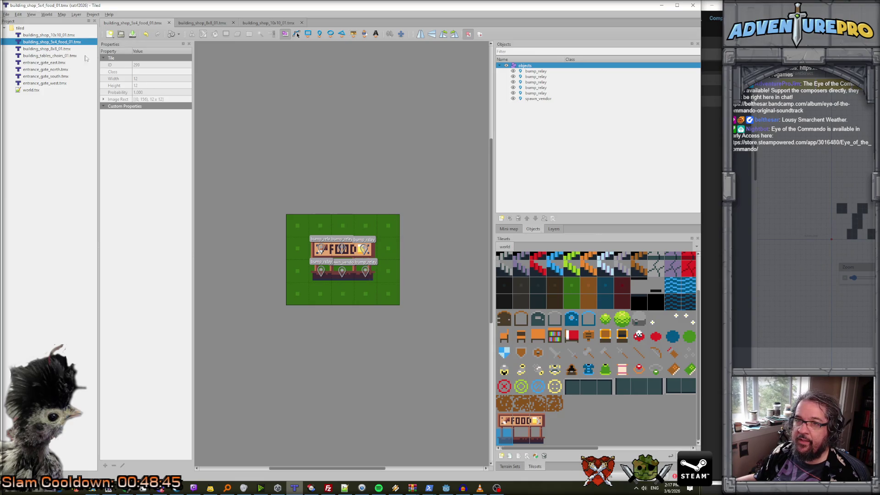
Toggle the wall_decoration layer off and on to check the FOOD sign, then minimise Tiled.
click(552, 229)
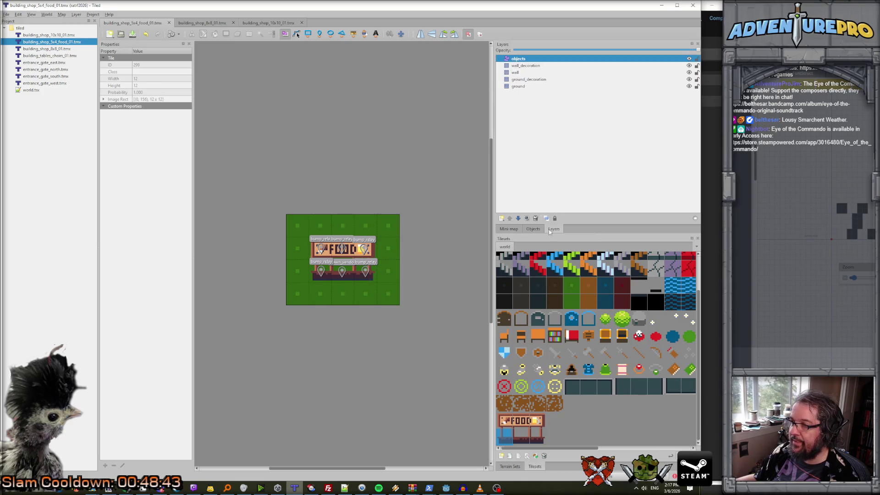
click(519, 66)
click(689, 73)
click(689, 73)
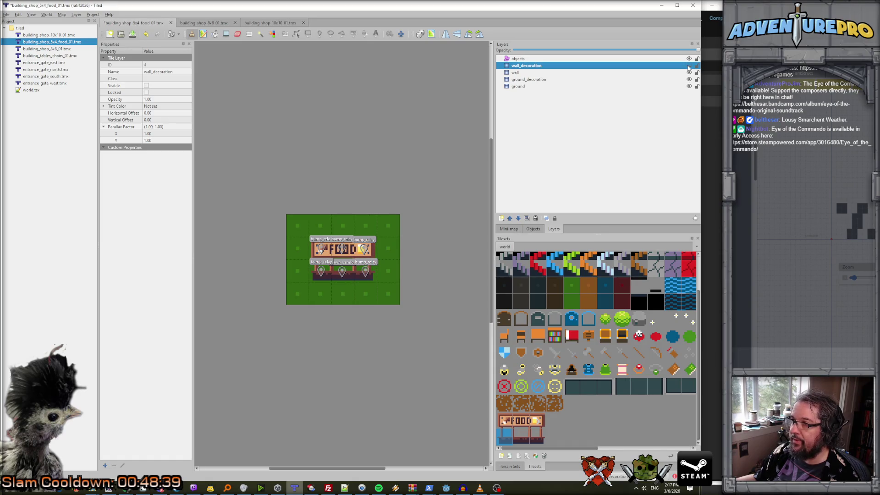
click(688, 66)
click(688, 66)
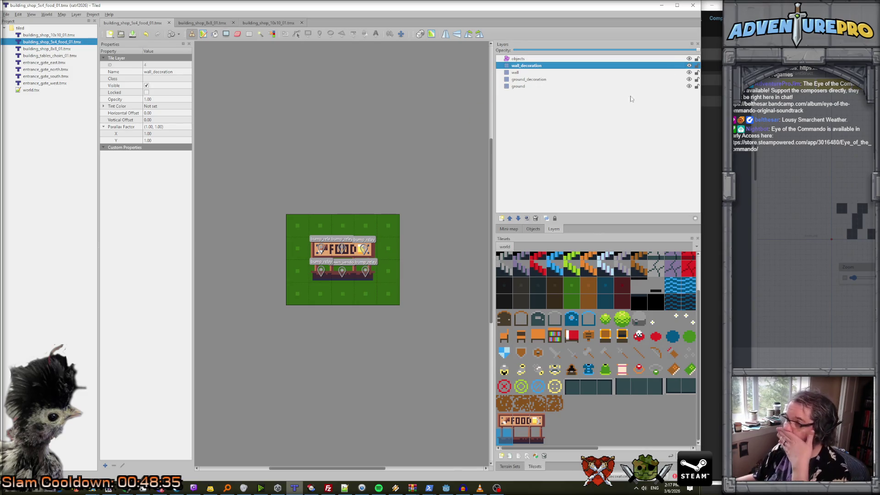
click(662, 5)
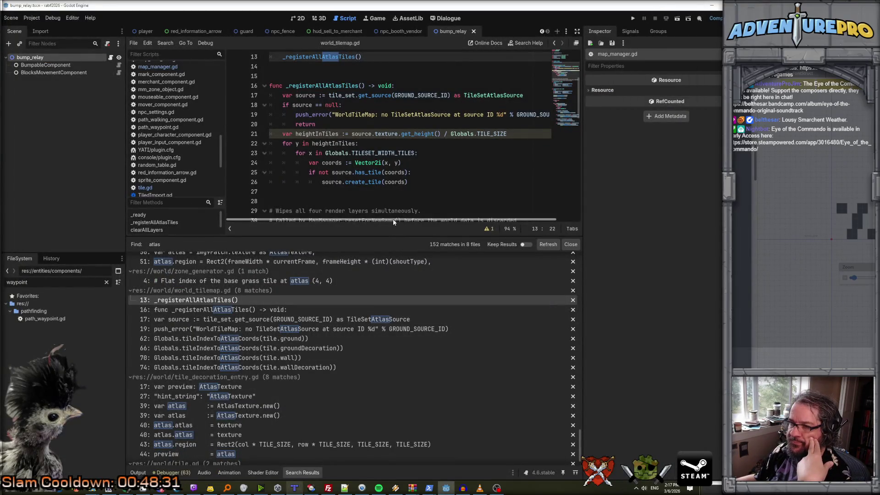
Open game_manager.gd in the script editor.
scroll(399, 194, down, 1)
scroll(398, 194, up, 4)
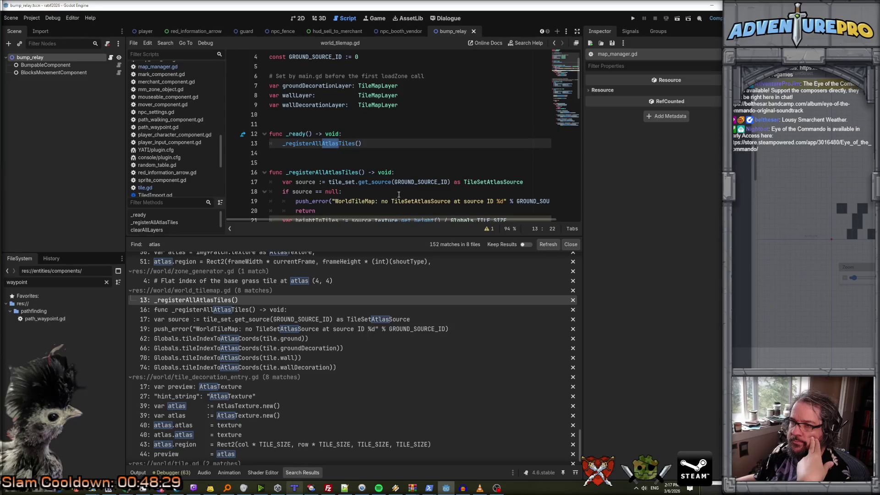
scroll(399, 195, down, 1)
scroll(196, 146, up, 8)
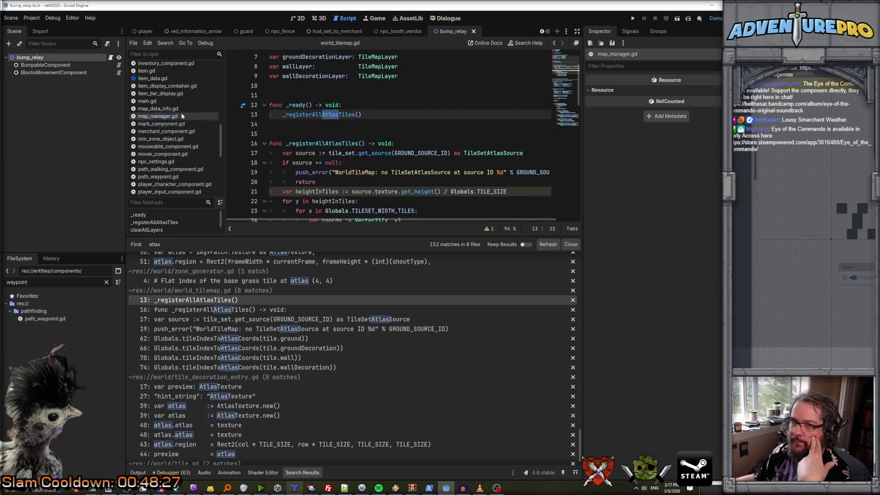
click(181, 112)
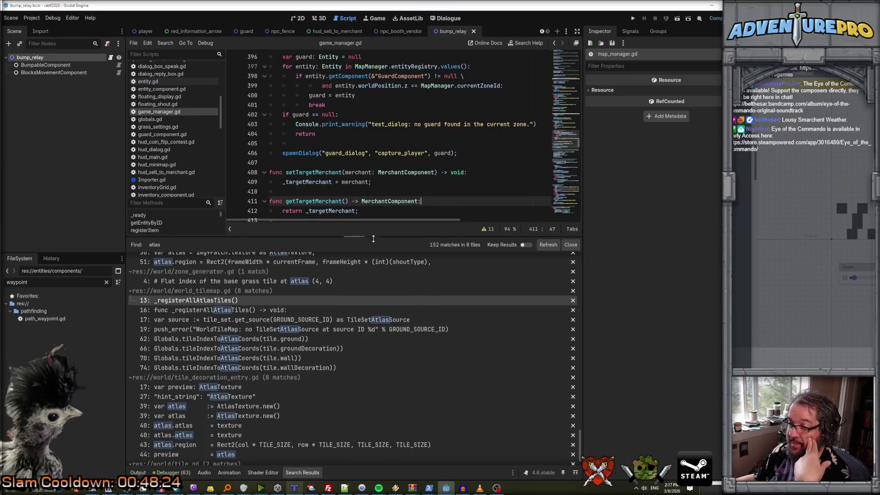
drag(373, 235, 380, 364)
scroll(384, 281, up, 9)
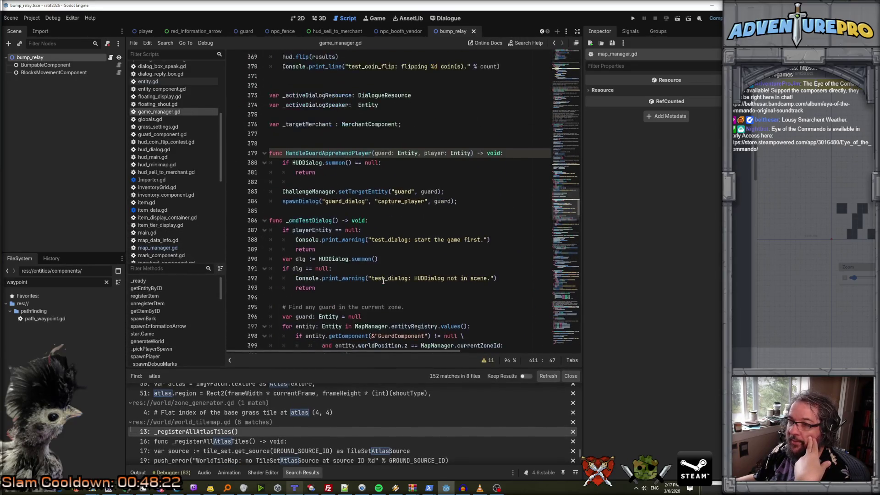
scroll(383, 281, up, 13)
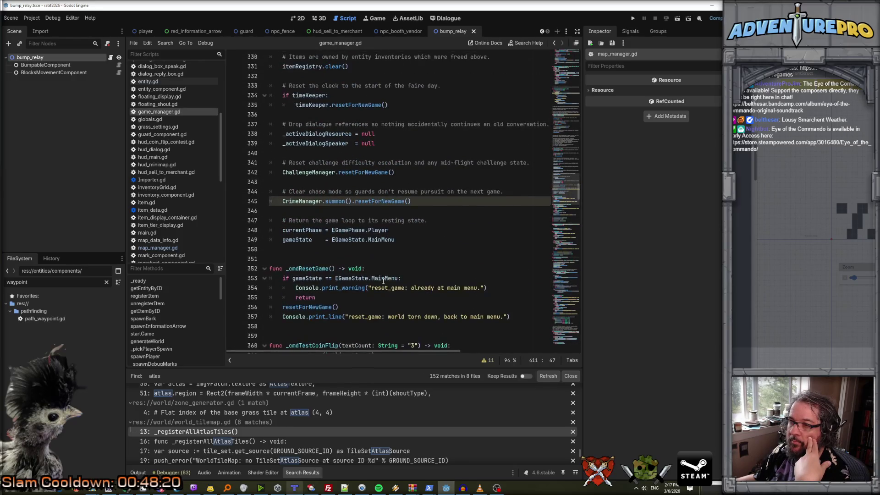
Find 'starting' to locate STARTING_ZONE, then set up a project-wide search for _pickPlayerSpawn.
key(ctrl+f)
text(starting)
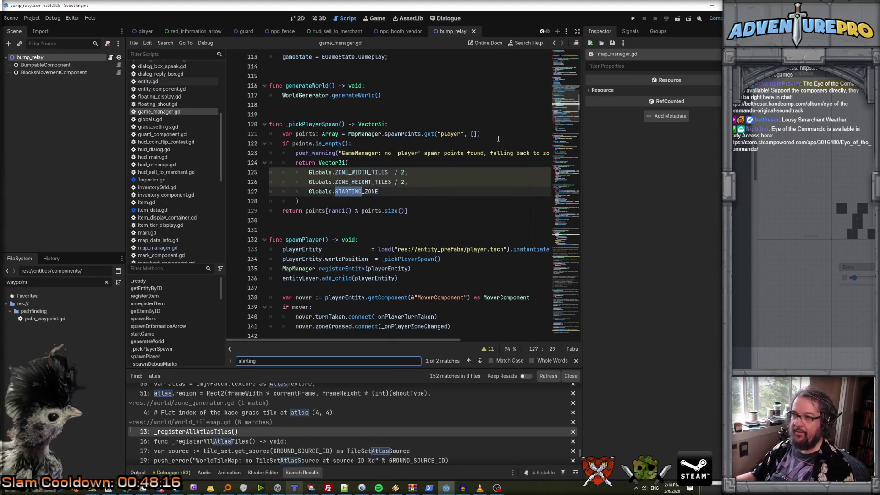
click(369, 193)
double_click(363, 193)
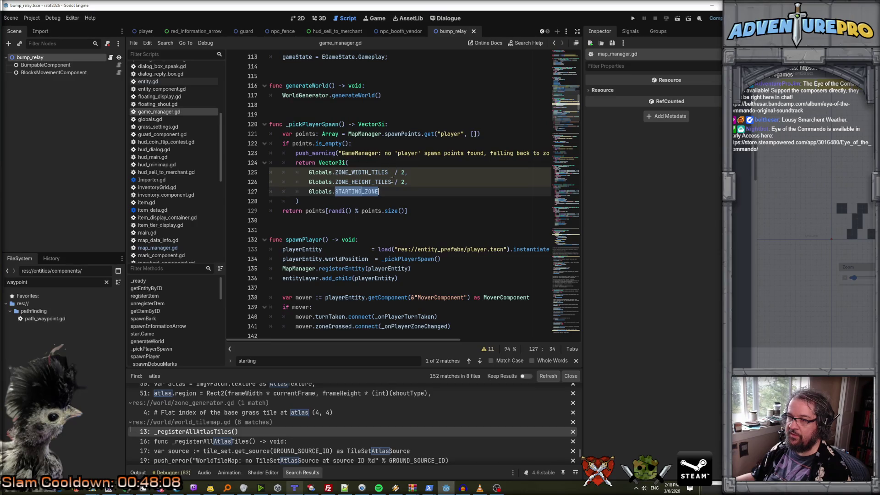
mouse_move(354, 193)
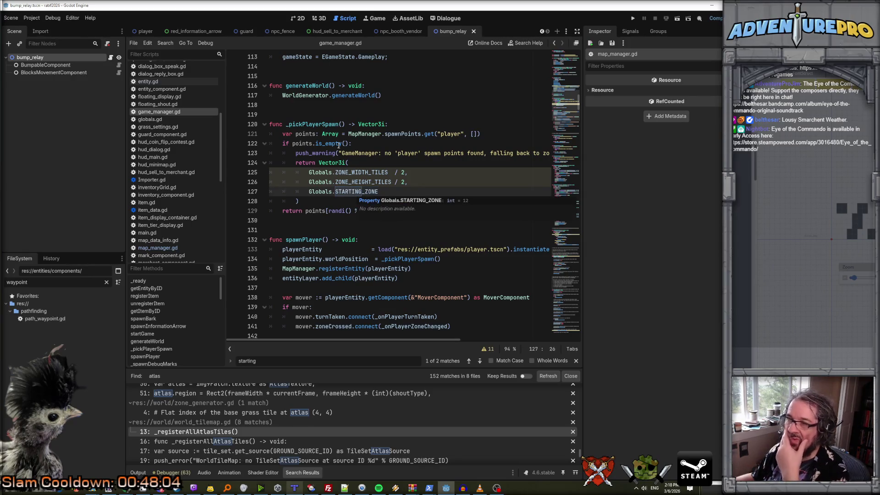
double_click(326, 124)
key(ctrl+shift+f)
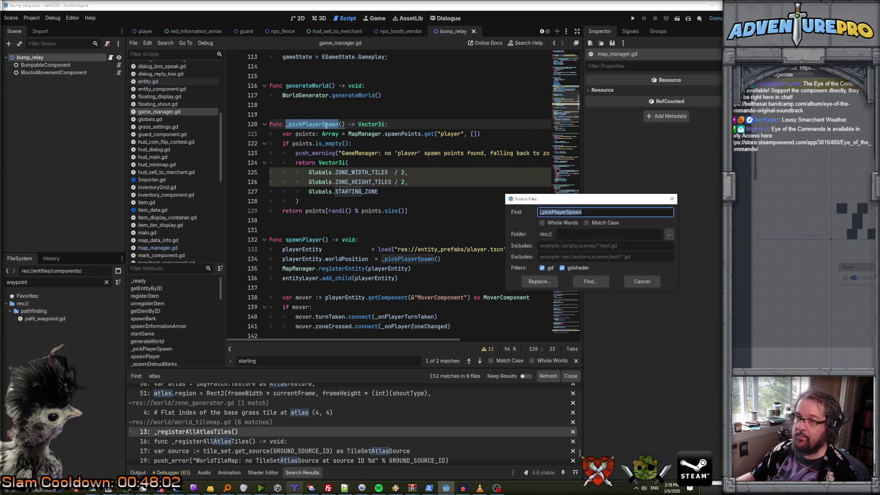
List the _pickPlayerSpawn matches and visit its definition (line 120) and call (line 134).
click(581, 280)
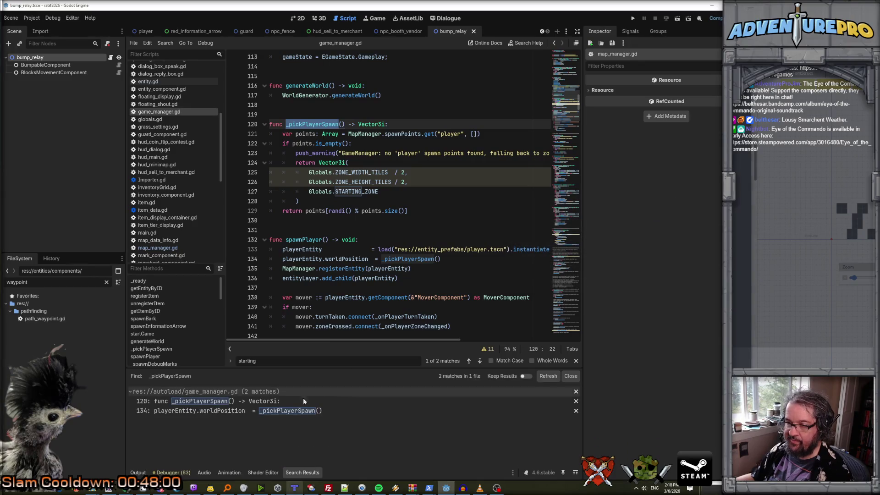
click(233, 410)
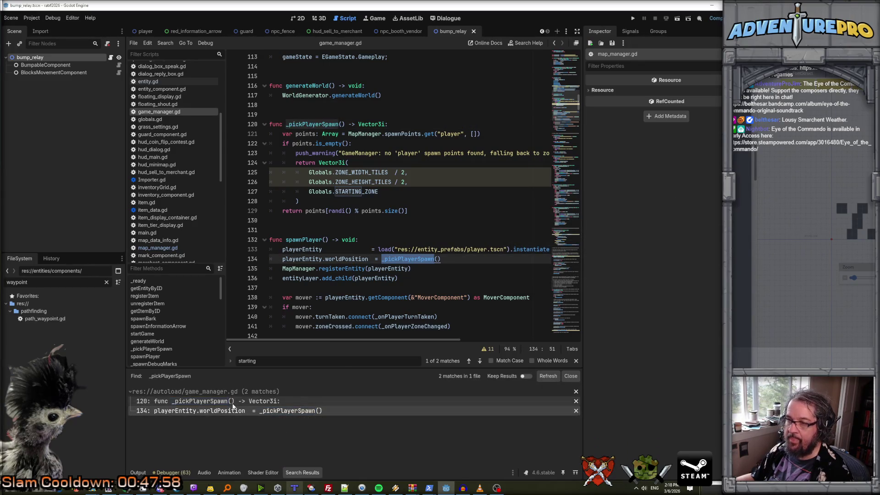
click(233, 402)
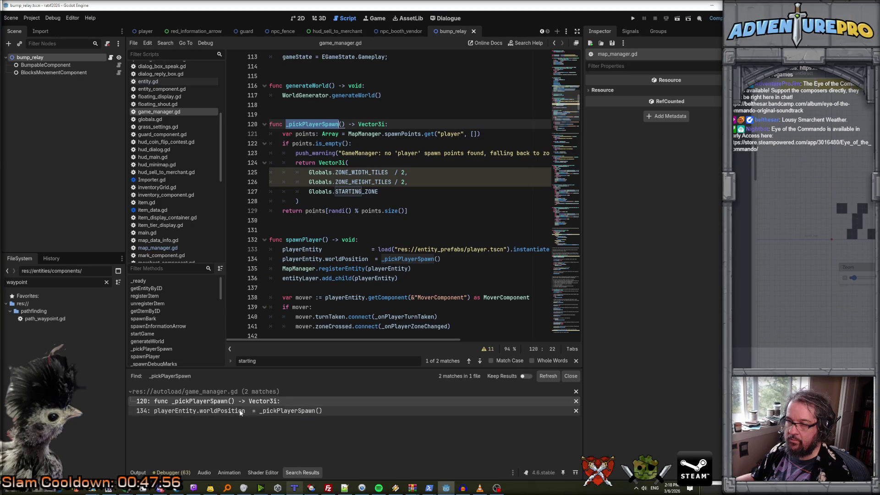
click(235, 411)
Select STARTING_ZONE on line 127 and start a project-wide search for it.
scroll(368, 313, up, 3)
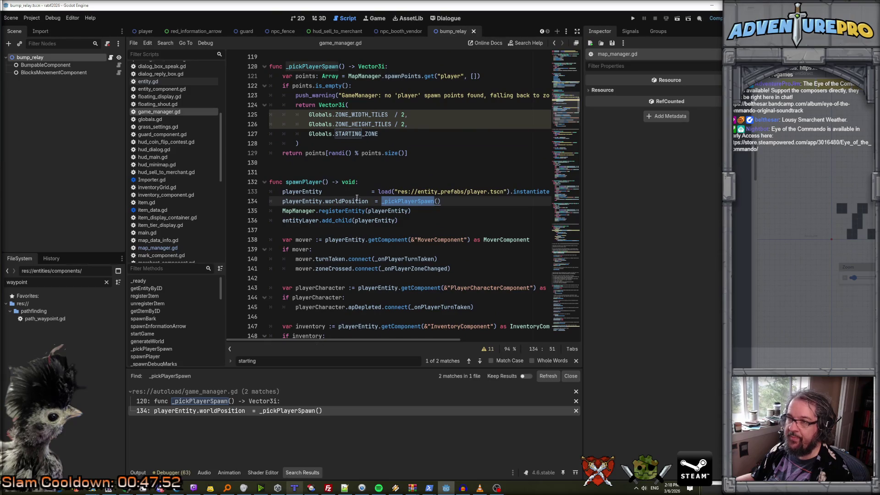
double_click(354, 133)
key(ctrl+shift+f)
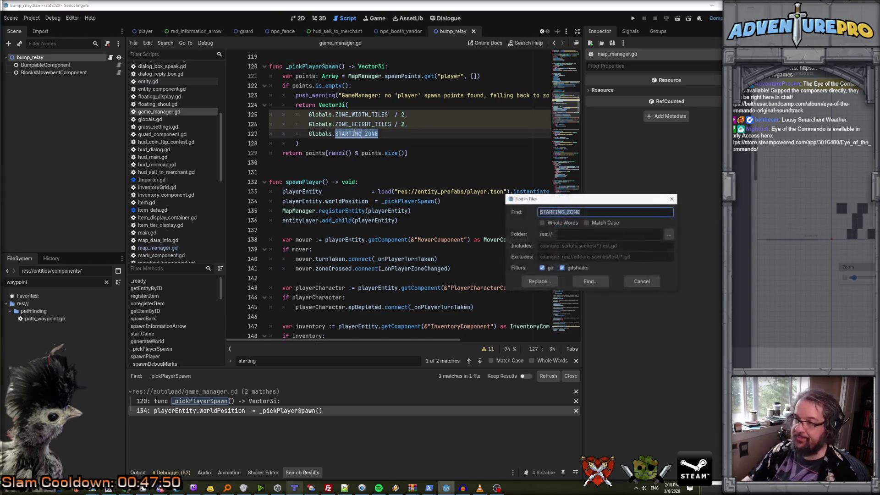
Run the STARTING_ZONE search and open world_generator.gd at its line 39 and 70 matches.
click(589, 281)
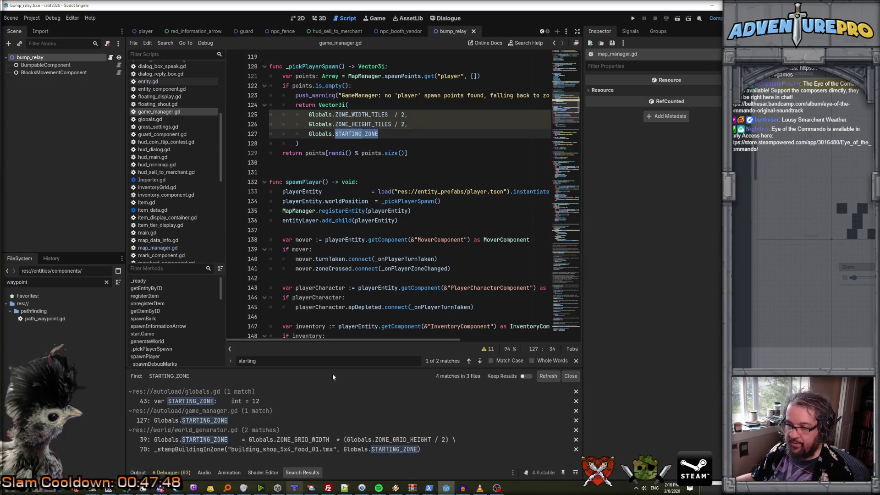
click(237, 441)
click(237, 442)
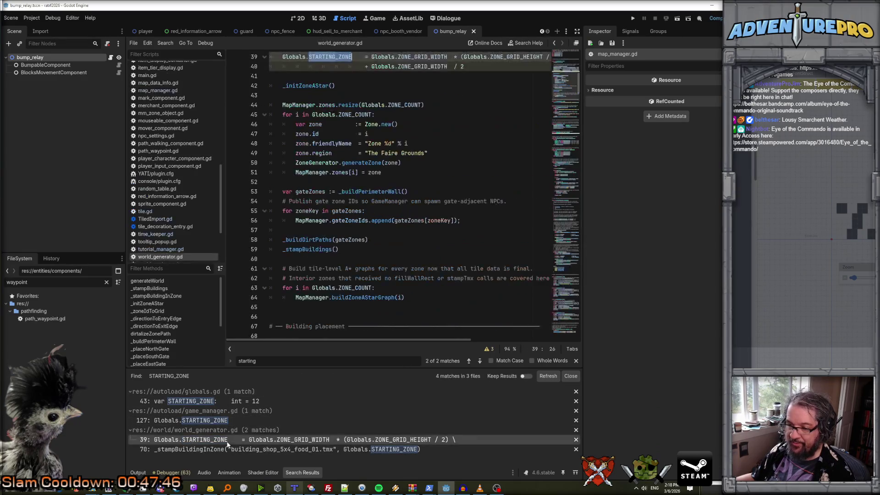
click(240, 449)
click(247, 439)
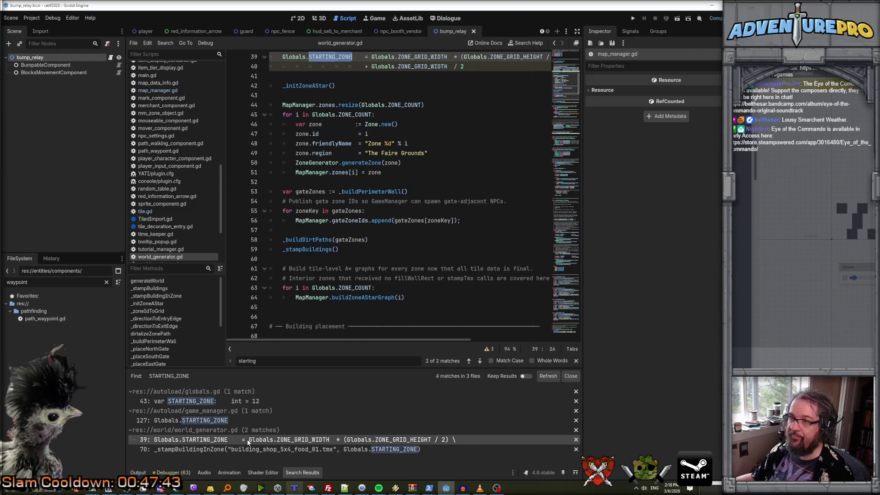
scroll(458, 230, up, 3)
scroll(445, 199, up, 1)
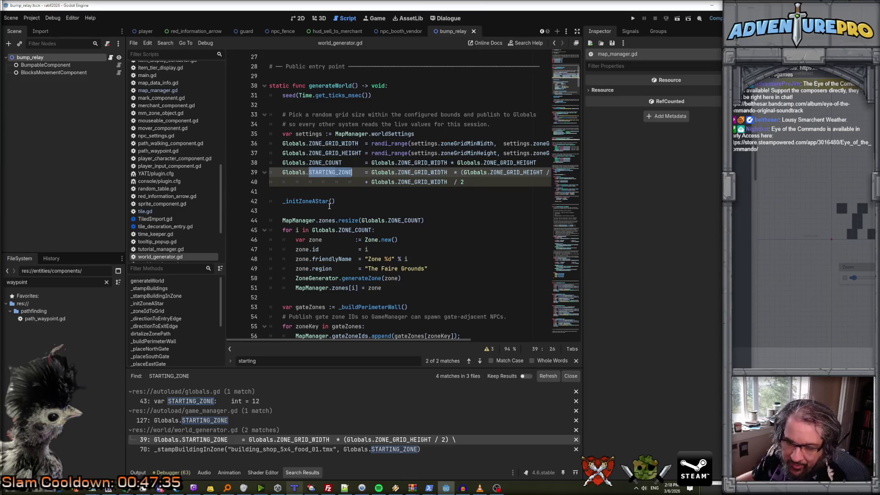
scroll(410, 191, down, 7)
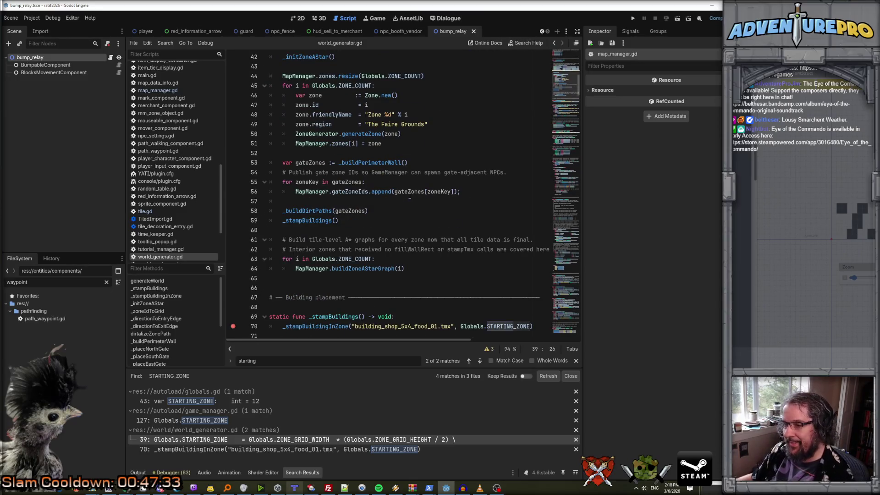
scroll(406, 207, down, 2)
scroll(406, 207, up, 4)
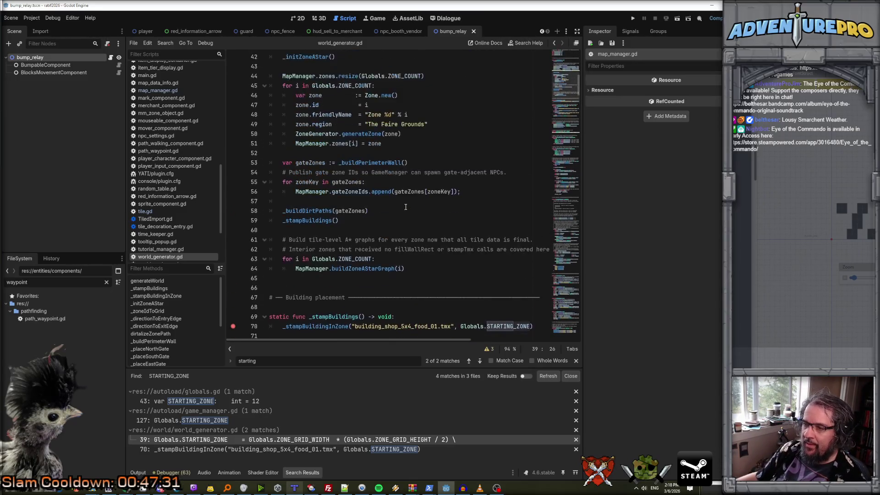
Inspect the _buildDirtPaths and _stampBuildings calls, then jump to the _stampBuildings definition.
click(335, 218)
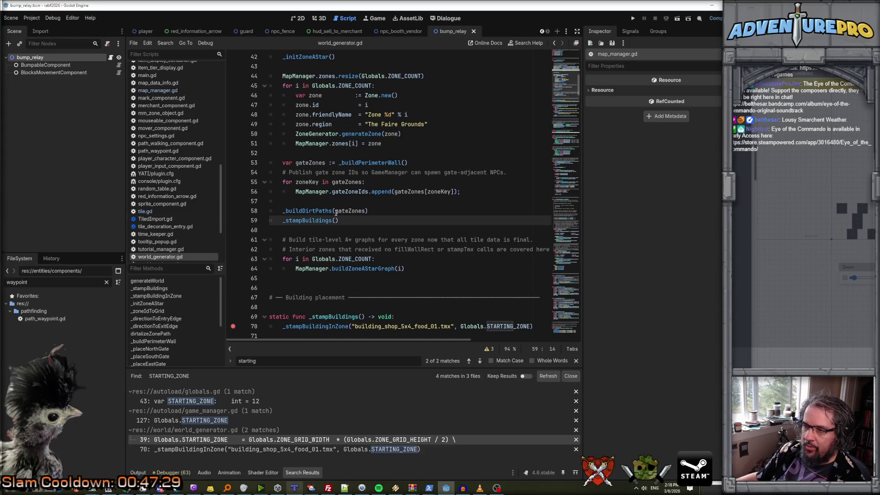
click(316, 210)
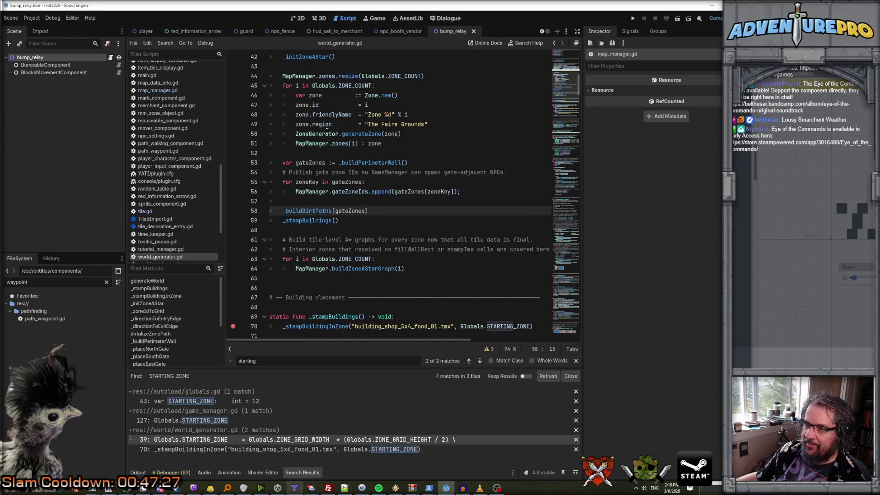
scroll(328, 136, up, 1)
scroll(353, 194, up, 2)
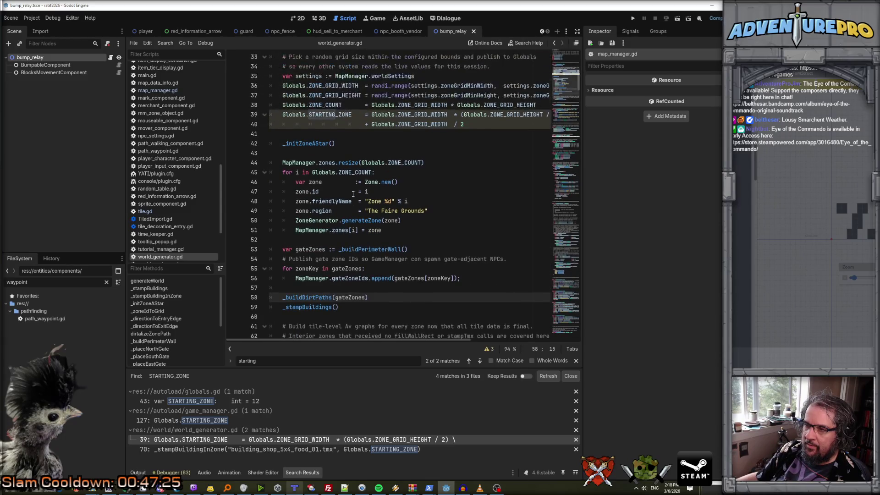
scroll(353, 194, up, 2)
scroll(316, 255, down, 4)
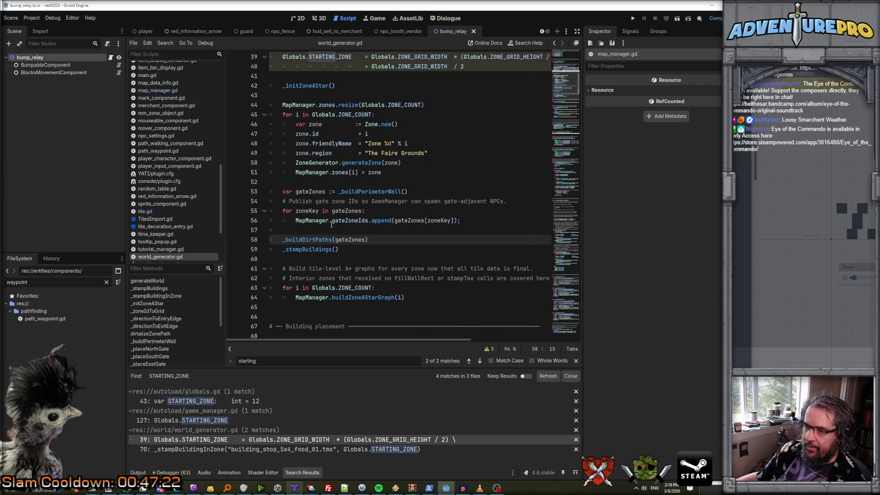
click(318, 249)
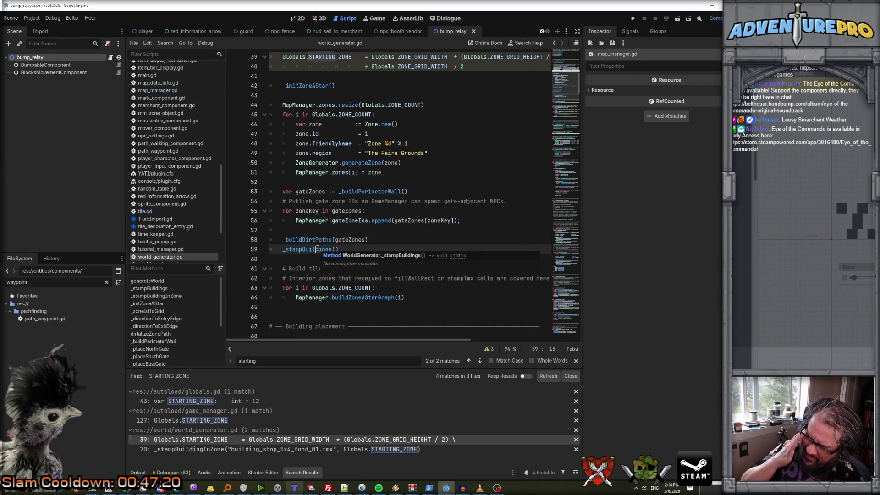
mouse_move(303, 251)
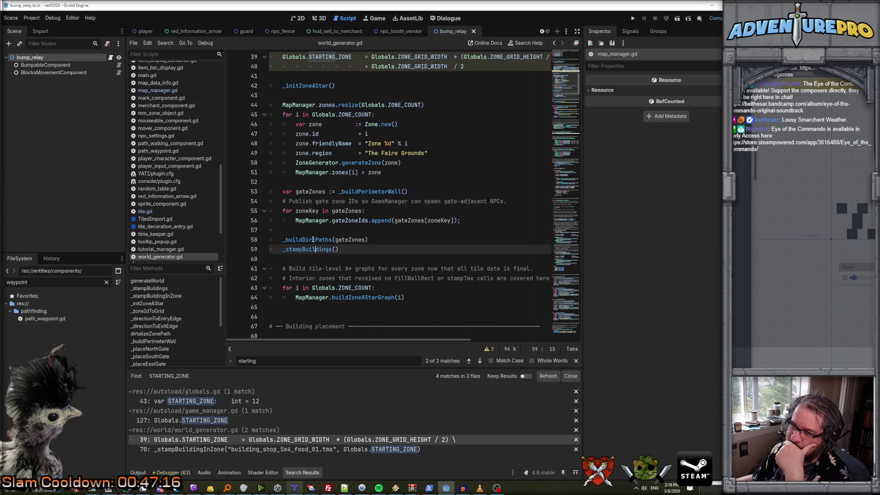
click(313, 239)
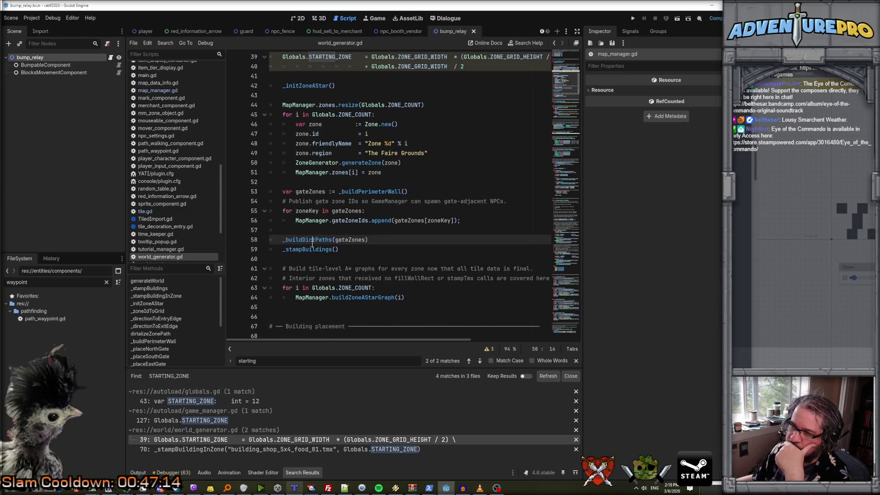
click(310, 249)
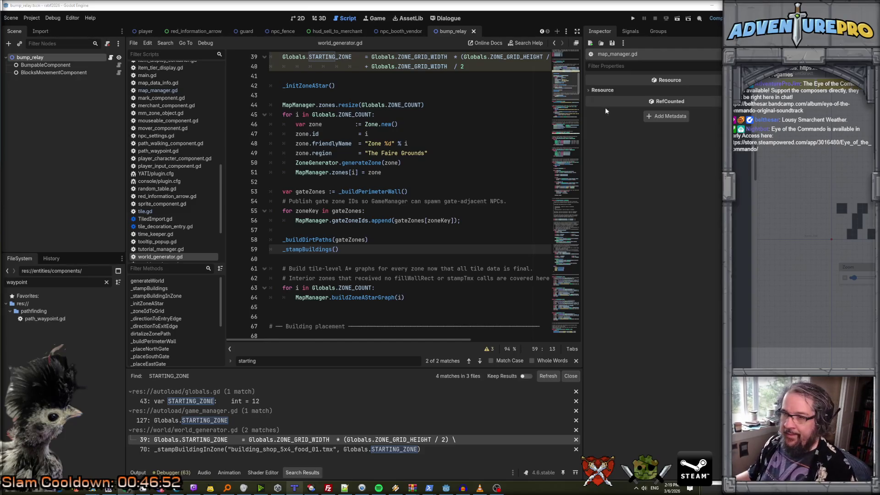
click(304, 240)
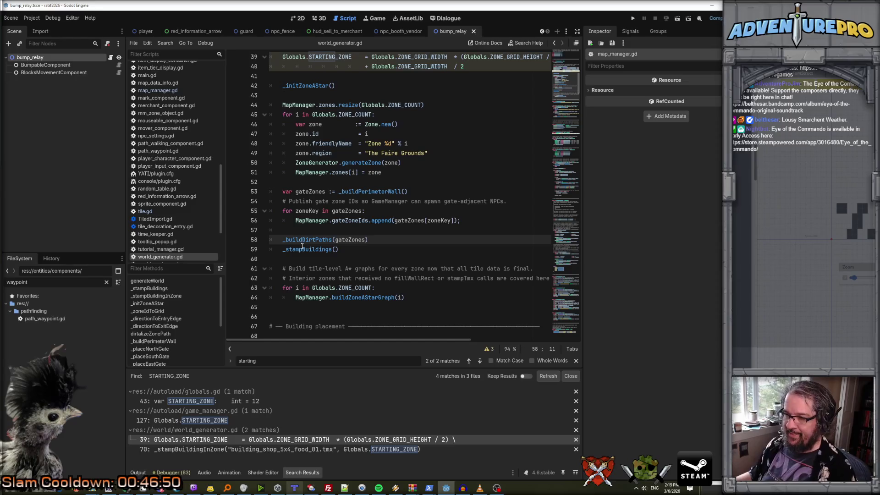
click(303, 249)
ctrl+click(304, 249)
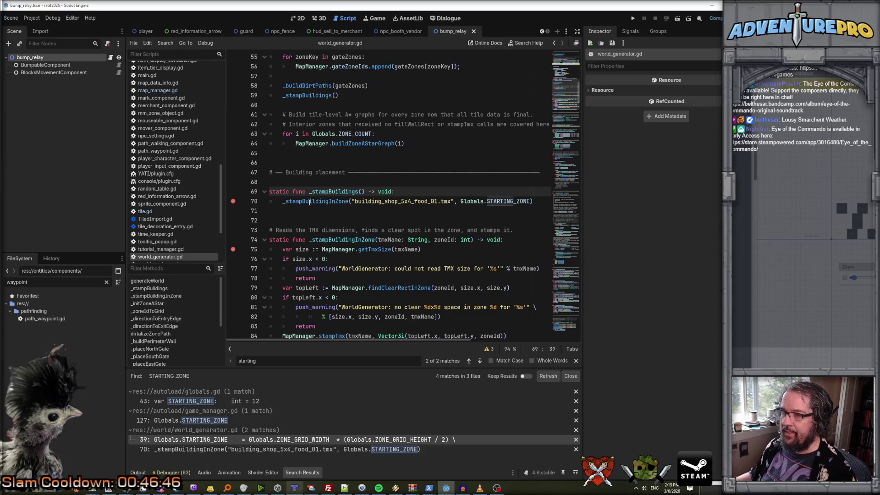
Add a 'for zoneID in MapManager.gateZoneIds' loop line inside _stampBuildings.
scroll(310, 202, up, 3)
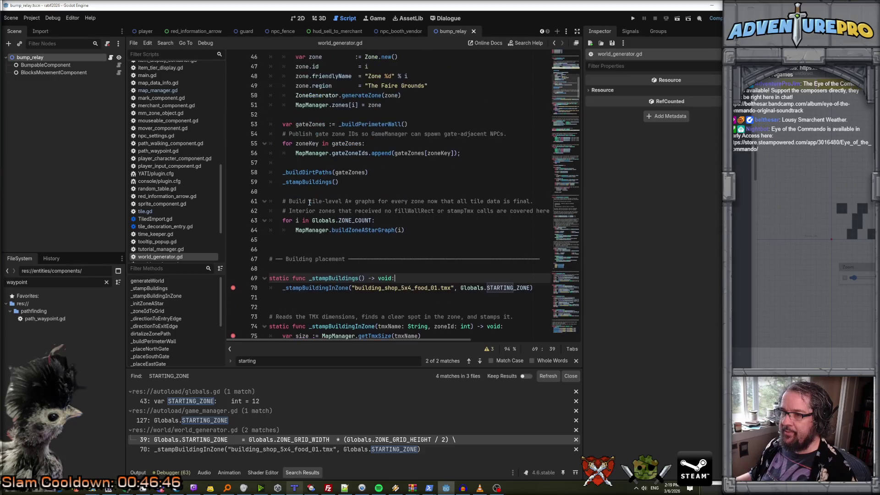
click(334, 154)
drag(297, 153, 363, 153)
drag(297, 153, 368, 154)
click(401, 280)
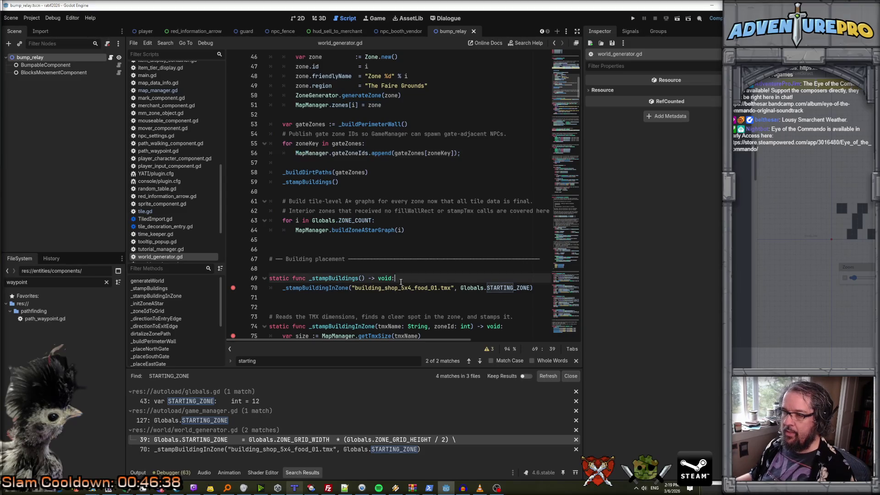
key(Return)
text(for)
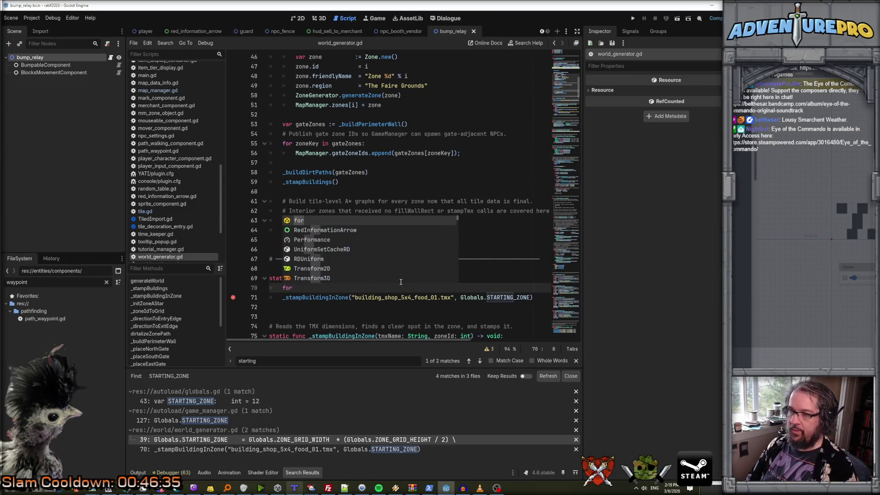
text(()
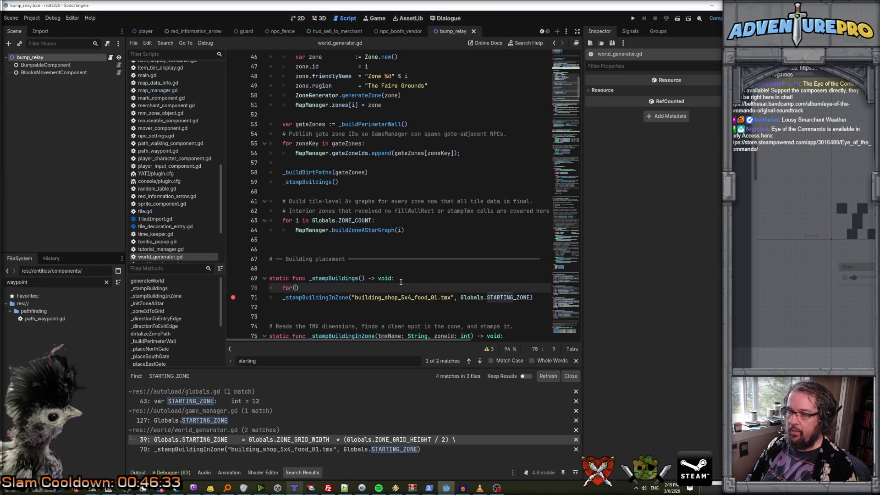
text( MapManager.gateZoneIds)
click(295, 288)
text(zoneID in)
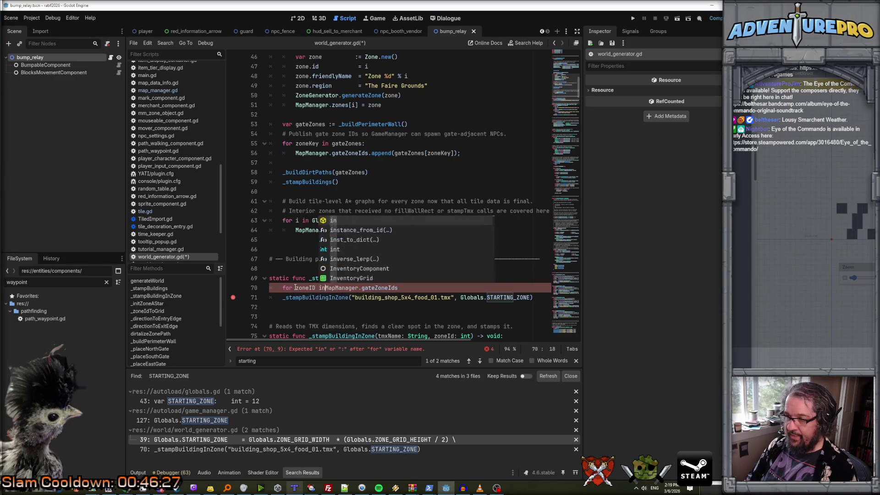
End the for line with a colon and indent the stamp call inside the loop.
key(Down)
key(Right)
key(Right)
key(Up)
key(Up)
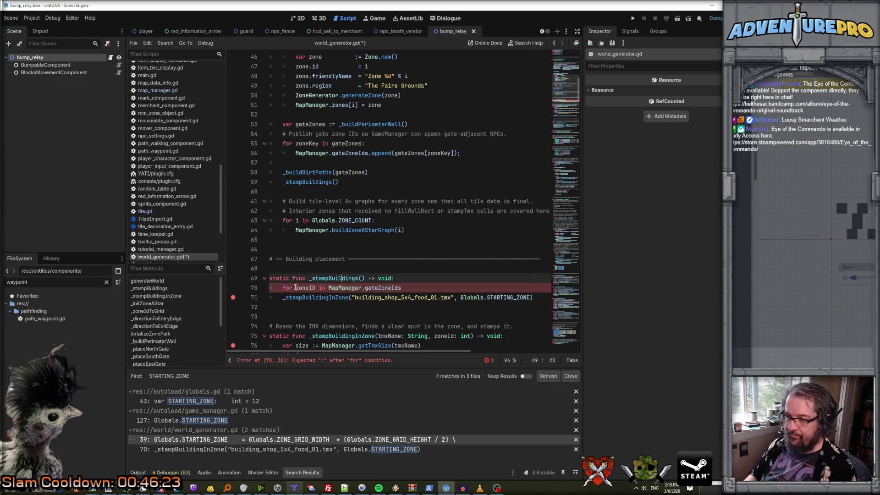
click(438, 285)
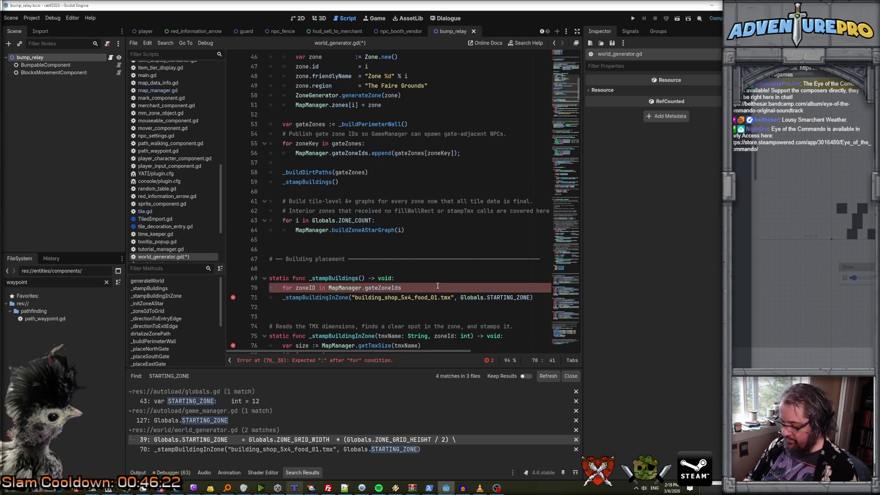
text(:)
key(Down)
key(Home)
key(Tab)
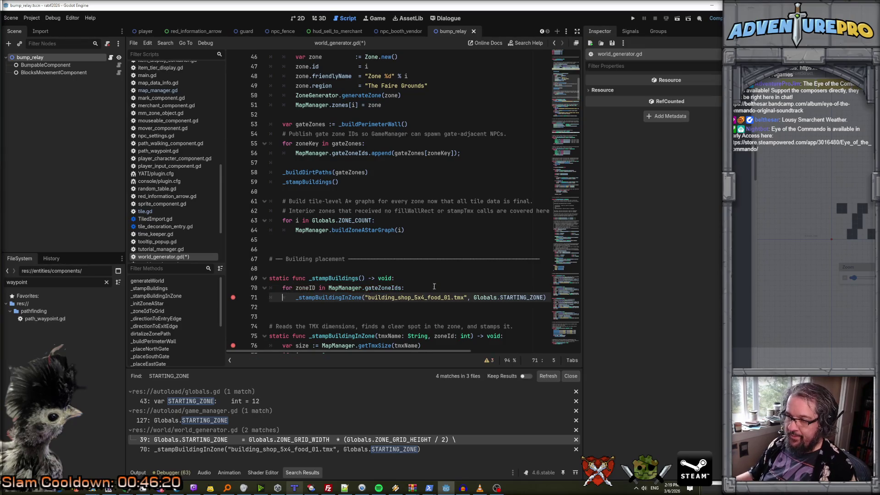
Replace Globals.STARTING_ZONE with zoneID in the stamp call and save world_generator.gd.
double_click(305, 288)
key(ctrl+c)
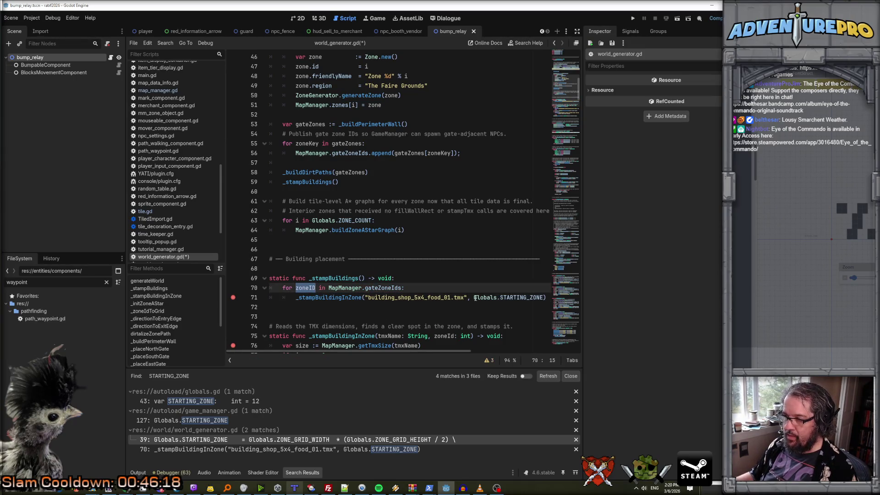
drag(474, 299, 545, 298)
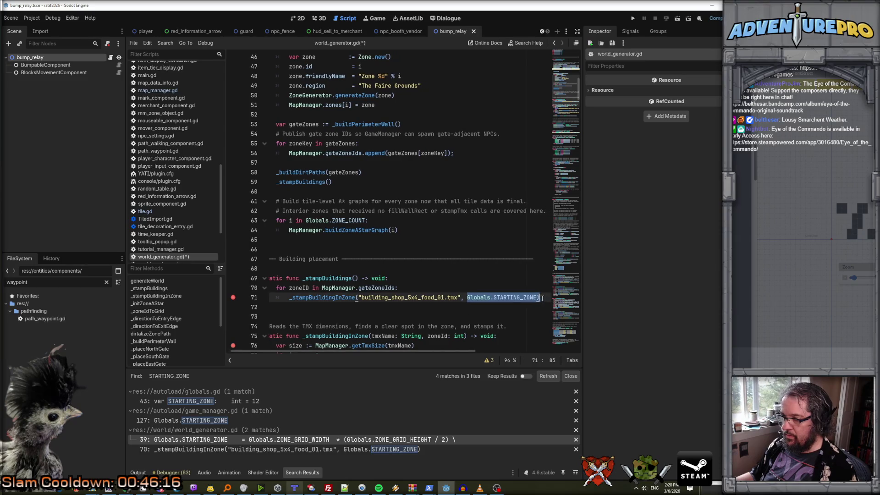
key(ctrl+v)
click(493, 277)
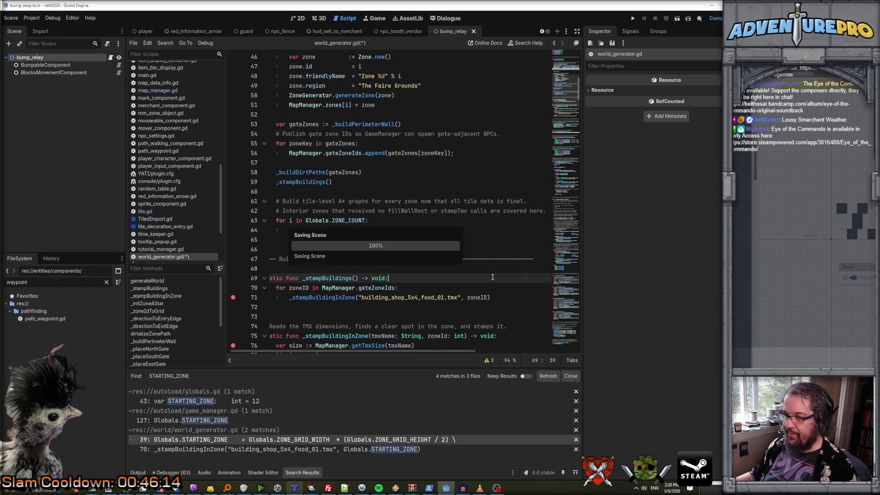
key(ctrl+s)
scroll(419, 293, down, 1)
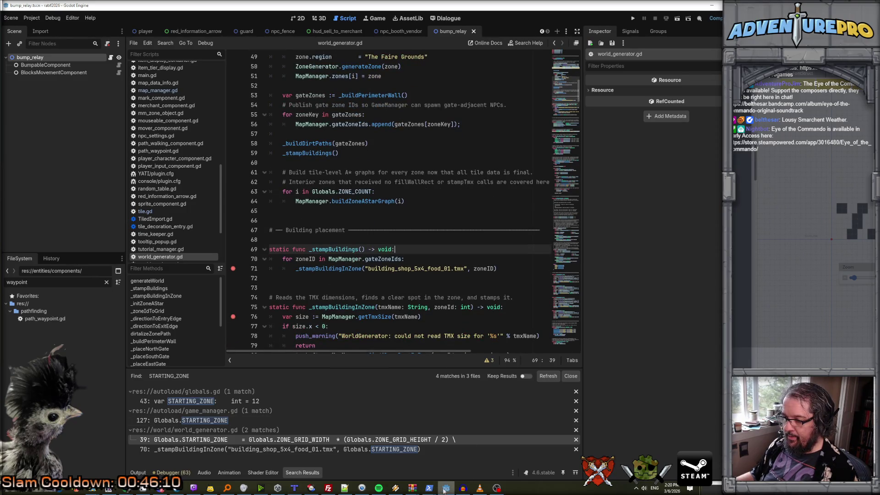
Run the project, start a new game, remove the line 71 breakpoint and continue execution.
click(633, 19)
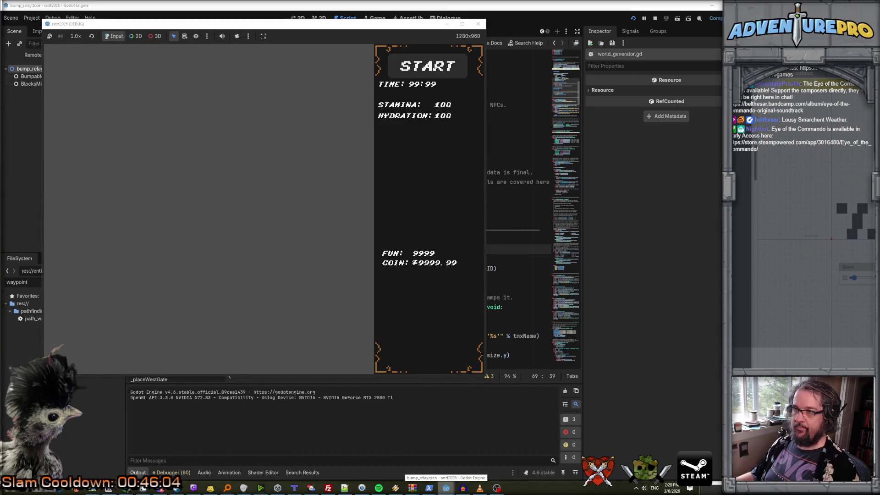
click(423, 73)
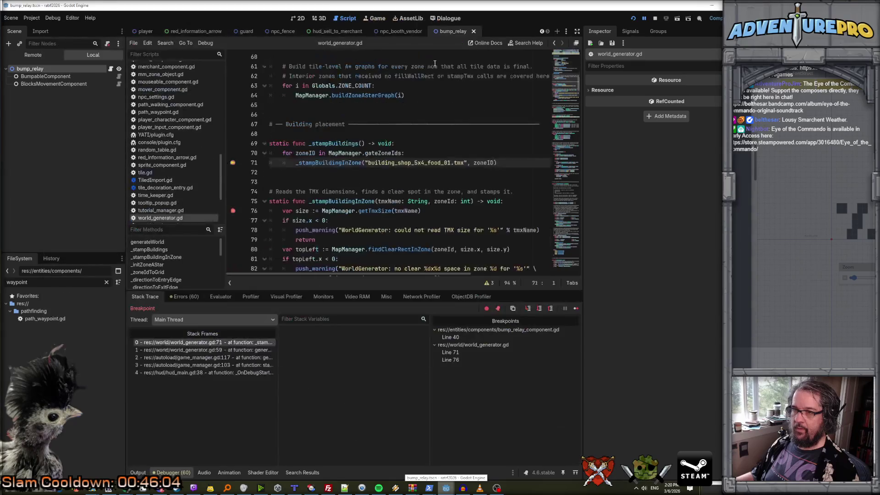
click(233, 163)
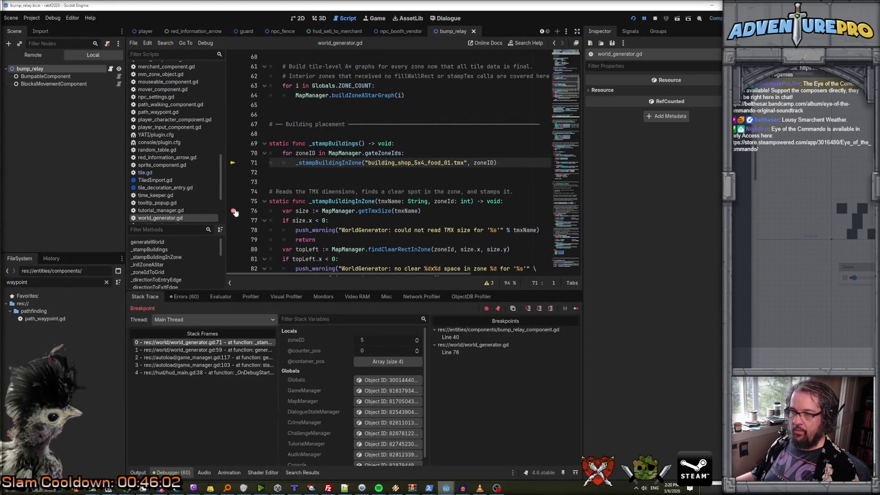
key(F12)
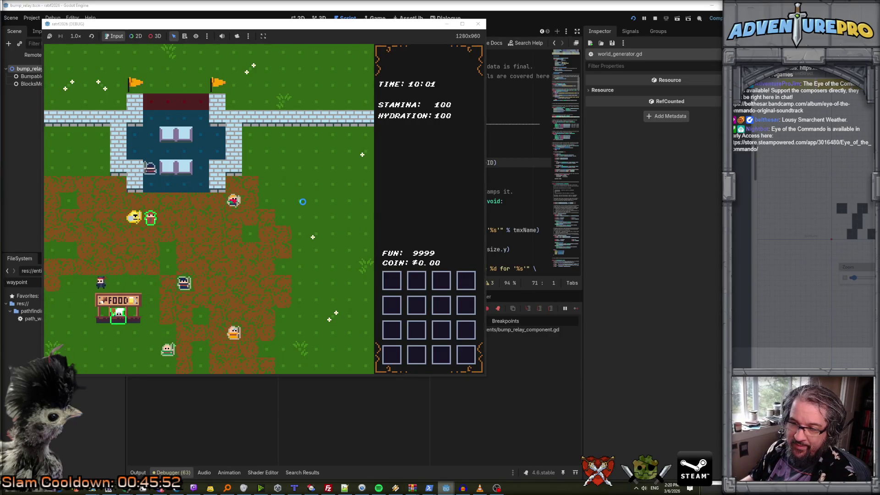
Walk up to the FOOD vendor, choose to sell, then talk again and leave.
key(Right)
key(Right)
key(Up)
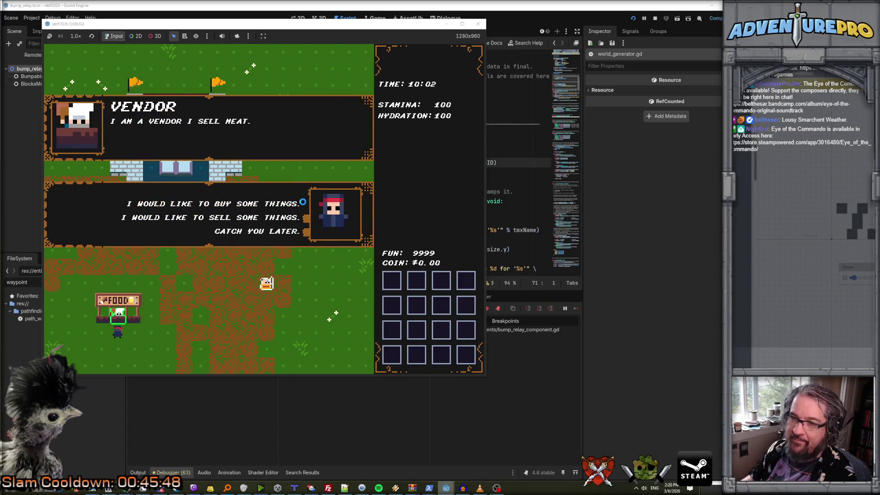
click(278, 221)
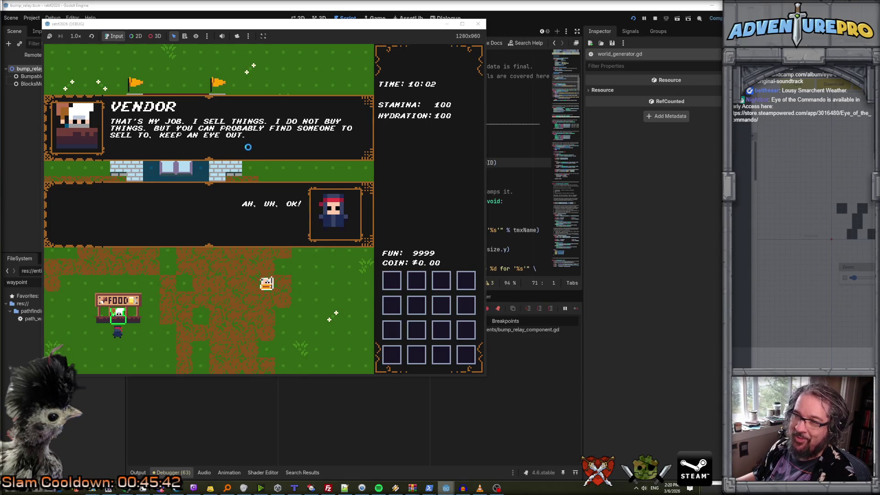
click(263, 204)
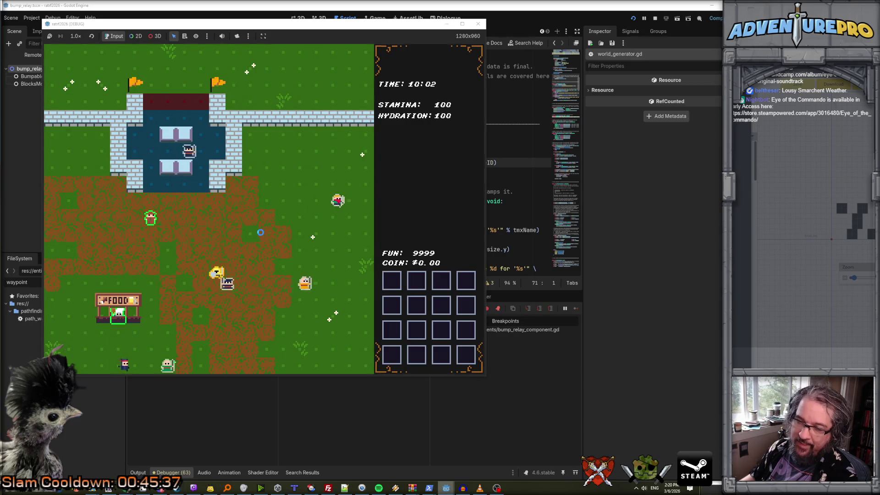
key(e)
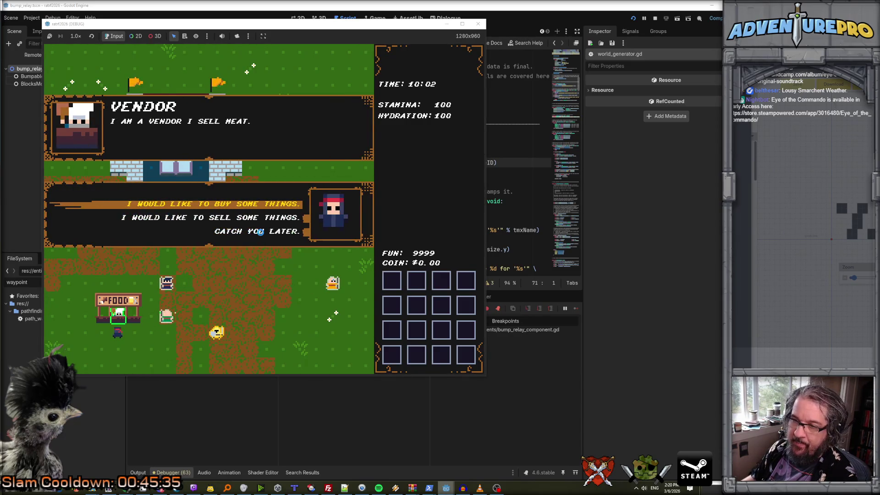
click(260, 232)
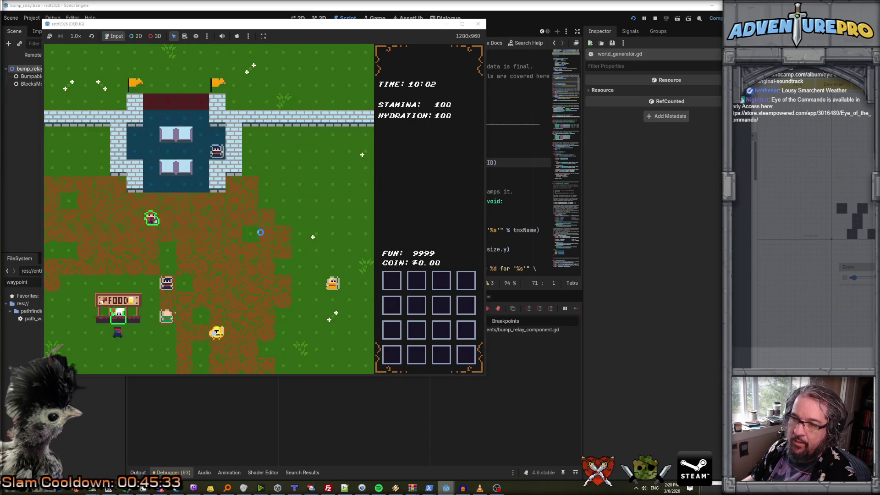
Reopen the vendor conversation under the FOOD stand and dismiss it.
key(Left)
key(Up)
key(Up)
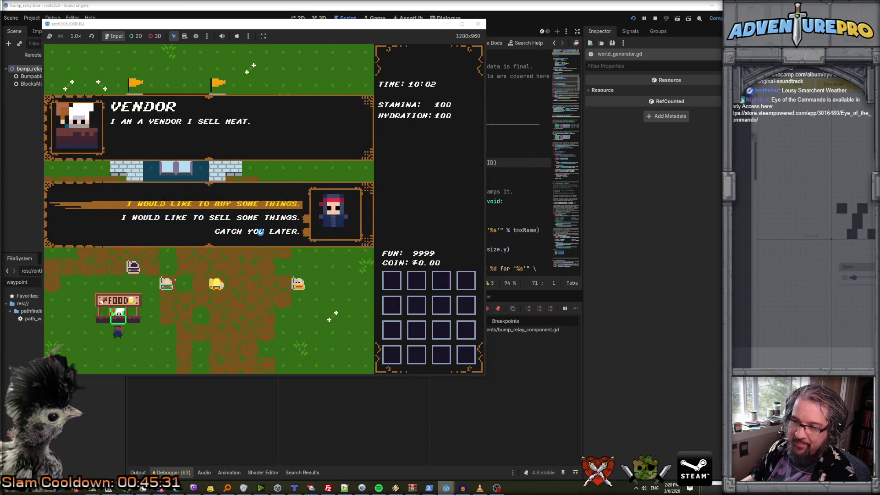
click(260, 232)
key(Left)
click(260, 232)
Grab an item from the FOOD stall, raising the guard alert, and start running away.
key(Up)
key(Up)
key(Up)
key(Right)
key(Right)
key(Down)
key(Down)
key(Right)
key(Left)
key(Down)
key(Down)
key(Right)
key(Right)
key(Right)
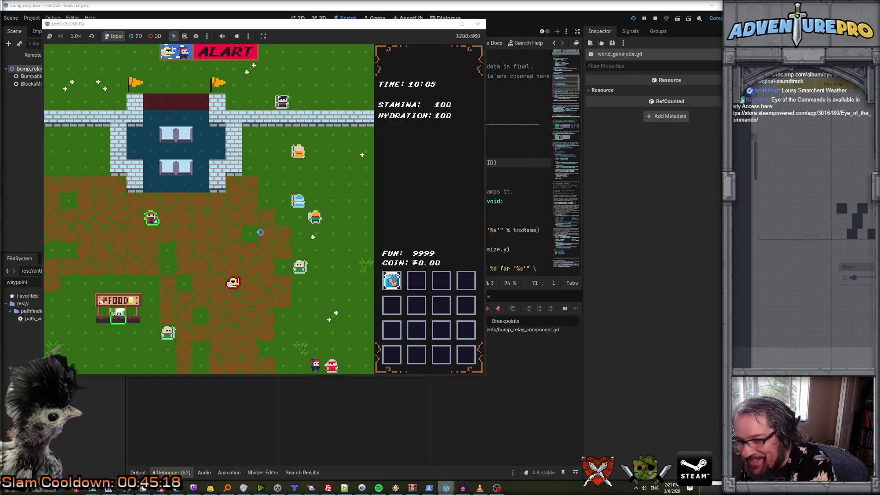
Flee the guards through several map areas, then pick the talk-your-way-out reply for Fast Talk.
key(Down)
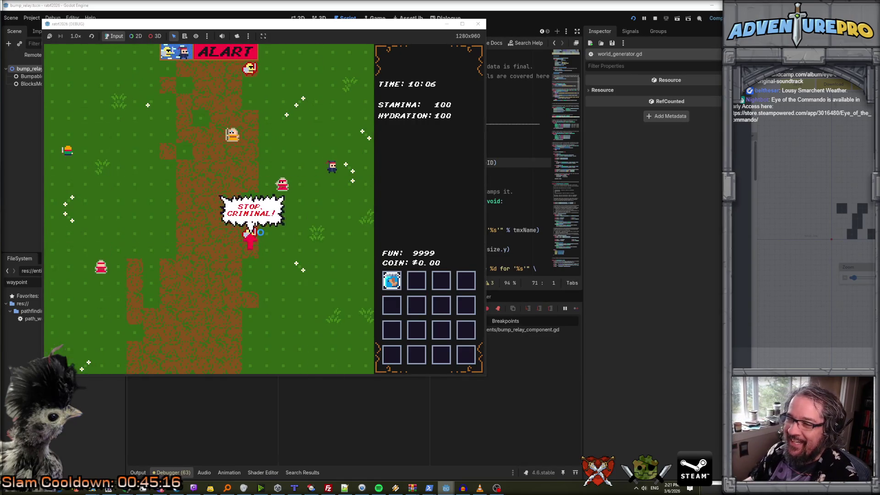
key(Right)
key(Right)
key(Down)
key(Down)
key(Left)
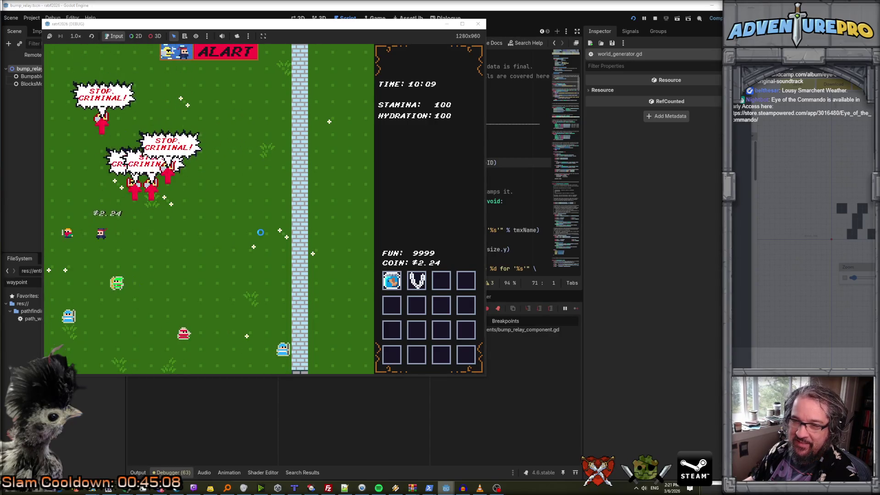
key(Down)
key(Down)
key(Left)
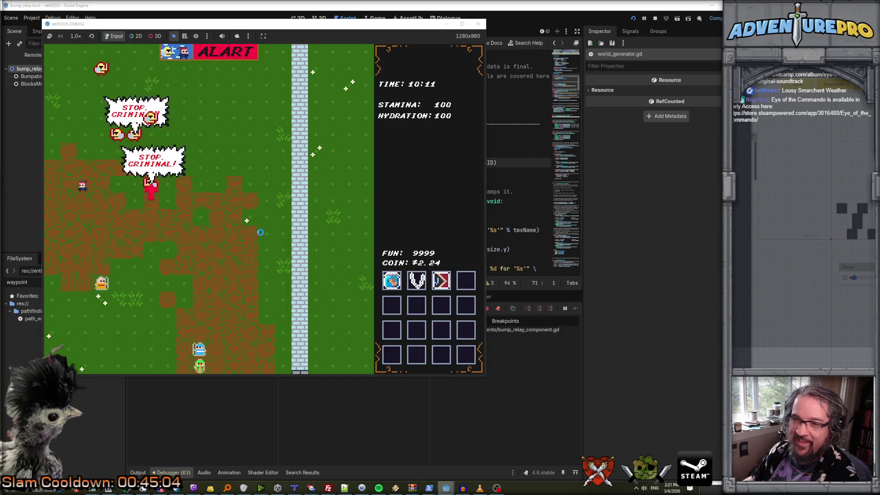
key(Down)
key(Left)
key(Left)
key(Left)
key(Down)
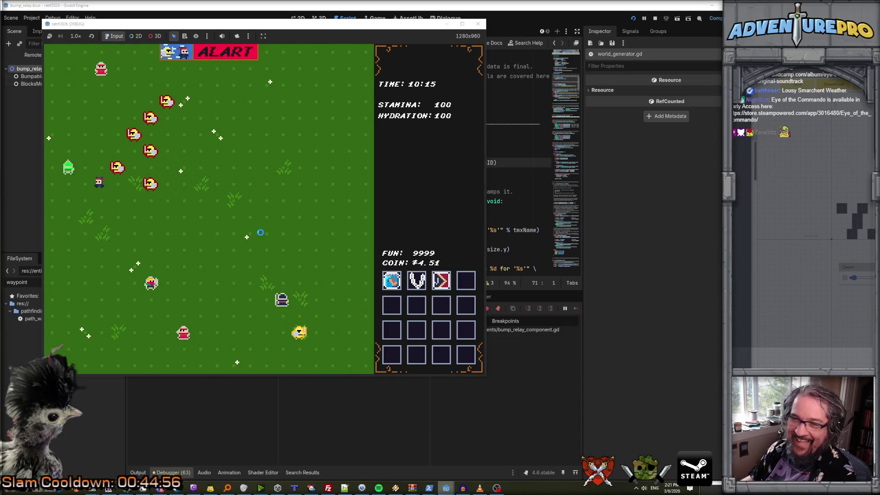
key(Down)
key(Return)
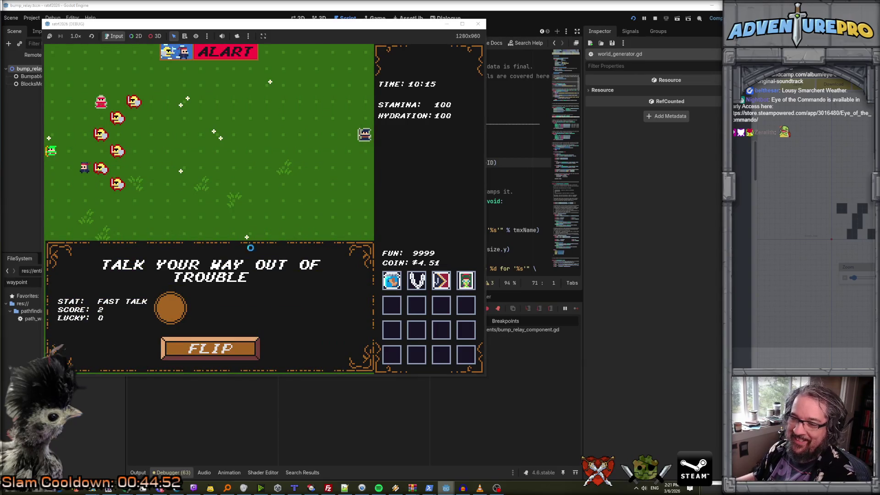
Flip the coin, accept the winning Fast Talk result, and end the guard conversation.
click(229, 350)
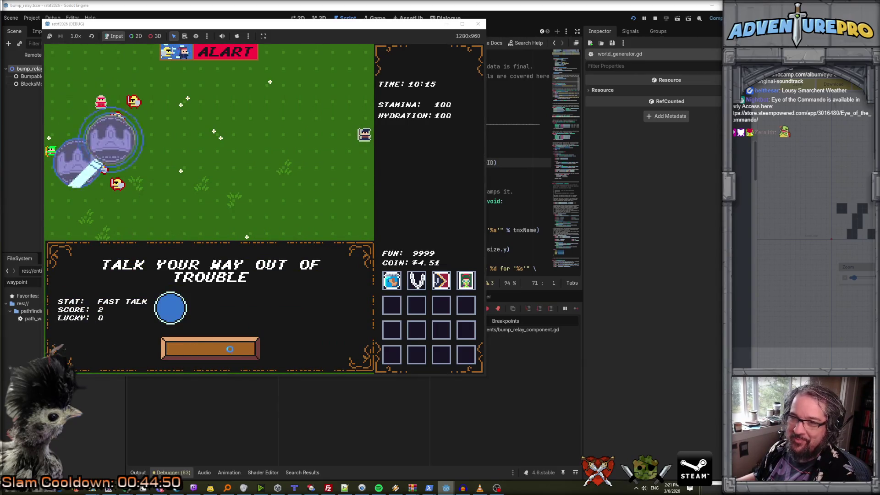
click(225, 350)
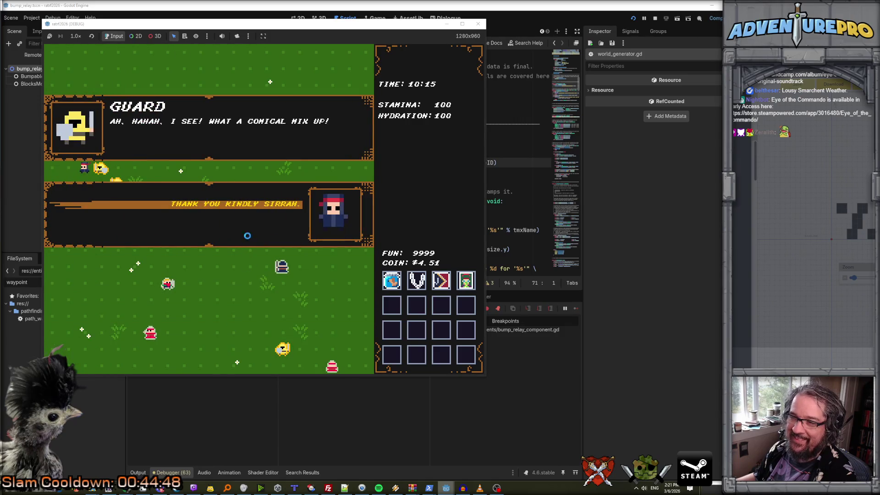
click(259, 208)
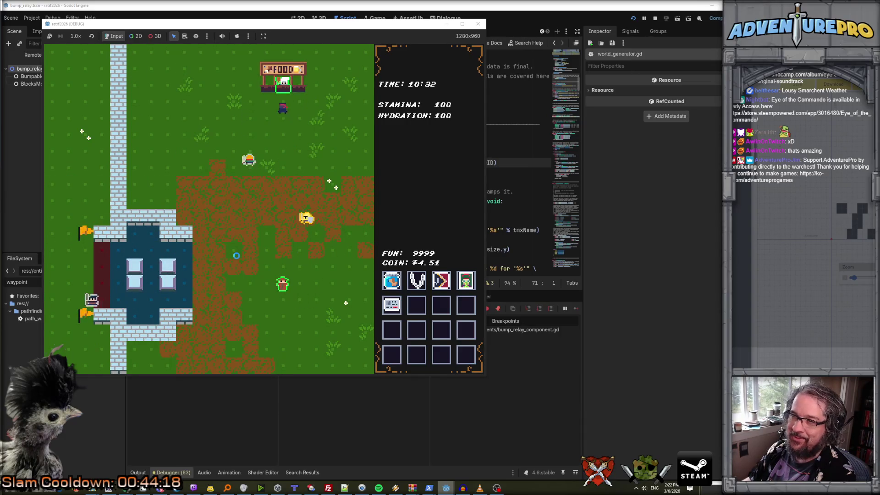
Talk to the food vendor and the fence, leaving each with Catch you later.
key(Up)
key(Up)
key(Return)
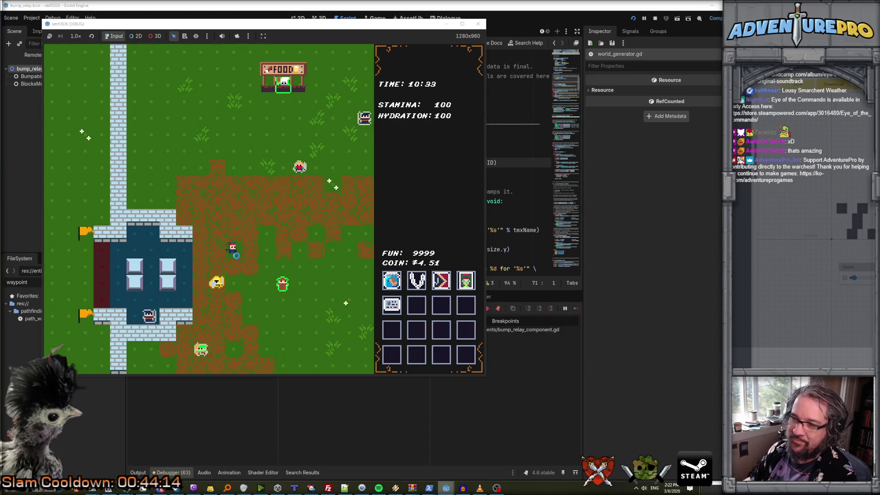
key(Up)
key(Down)
key(Return)
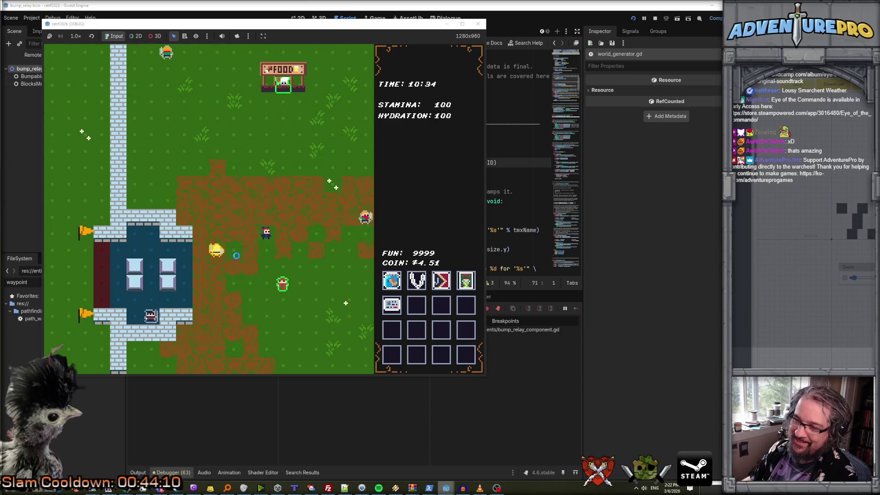
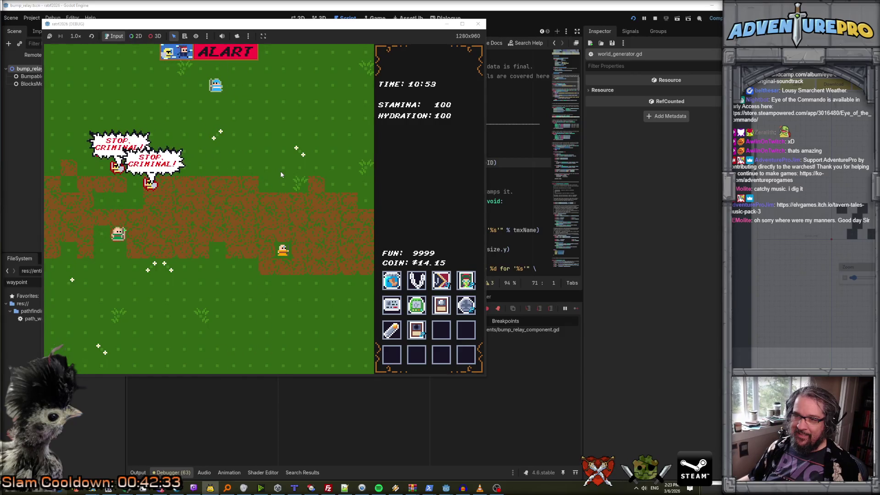
Choose to explain, fail the Talk Your Way Out minigame, and start a new round.
key(Down)
key(Down)
key(Up)
key(Up)
key(Return)
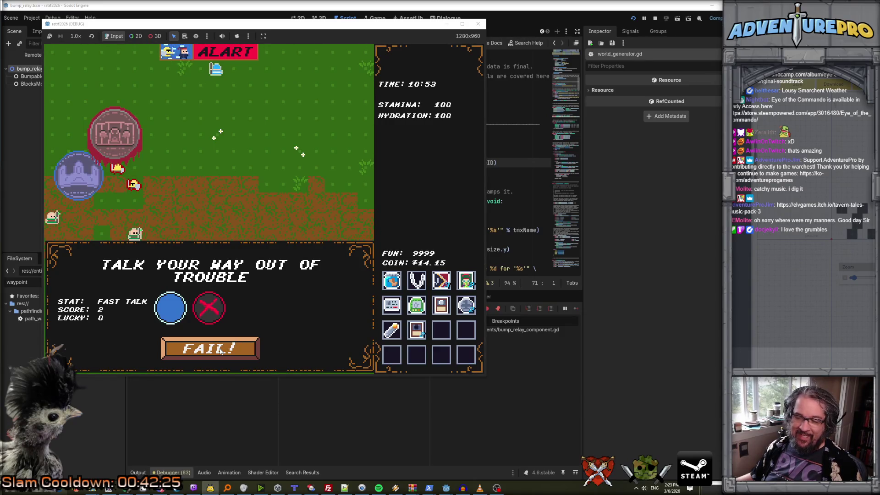
click(221, 350)
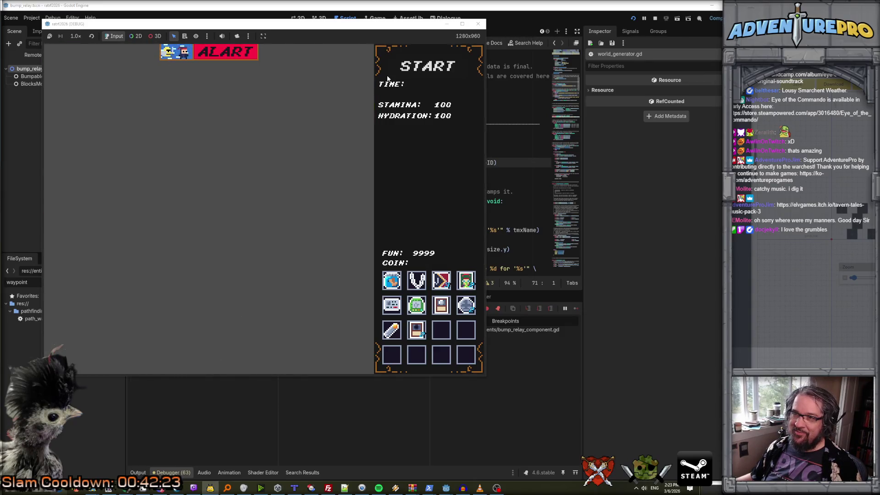
click(428, 76)
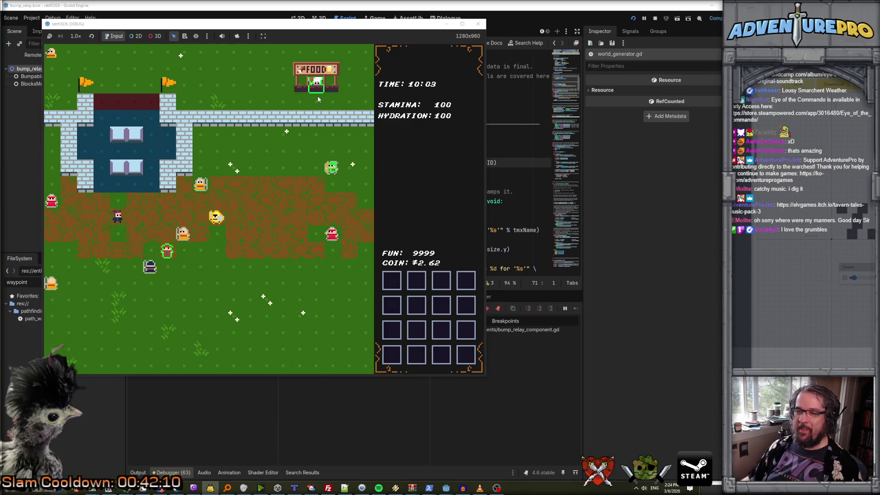
Close the running game window and return to the Claude Code terminal.
click(479, 24)
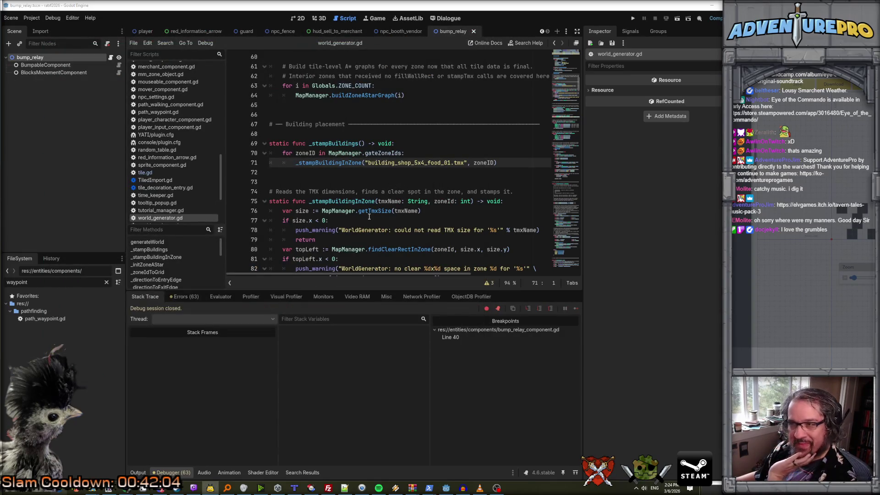
scroll(369, 216, down, 1)
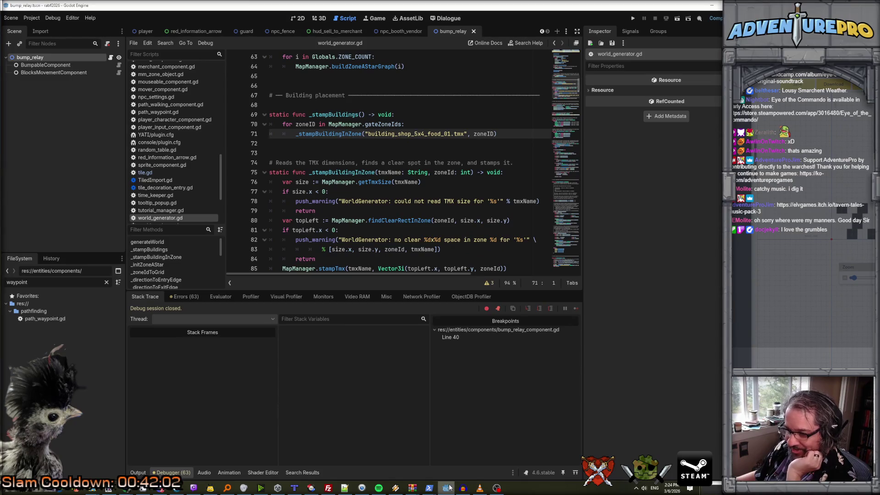
mouse_move(429, 487)
click(434, 468)
Tell Claude Code that building space must lie inside the fair walls, not outside edge-zone walls.
click(343, 345)
text(Let')
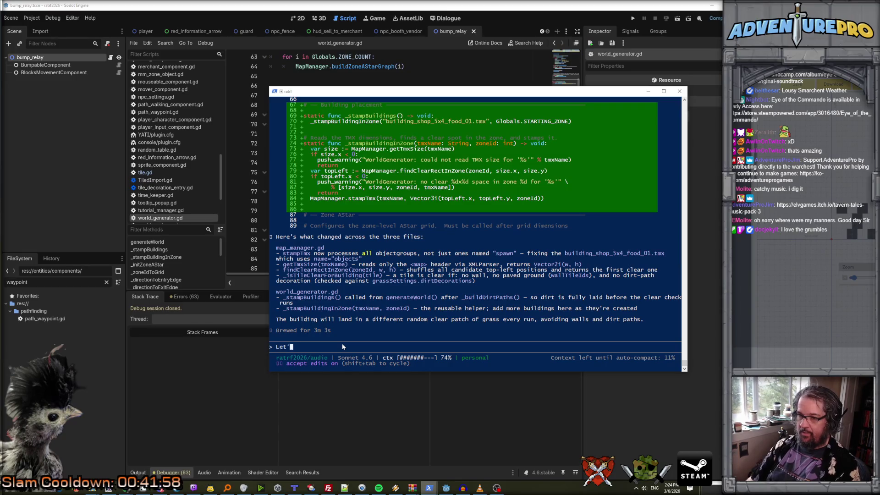
text(s make sure that )
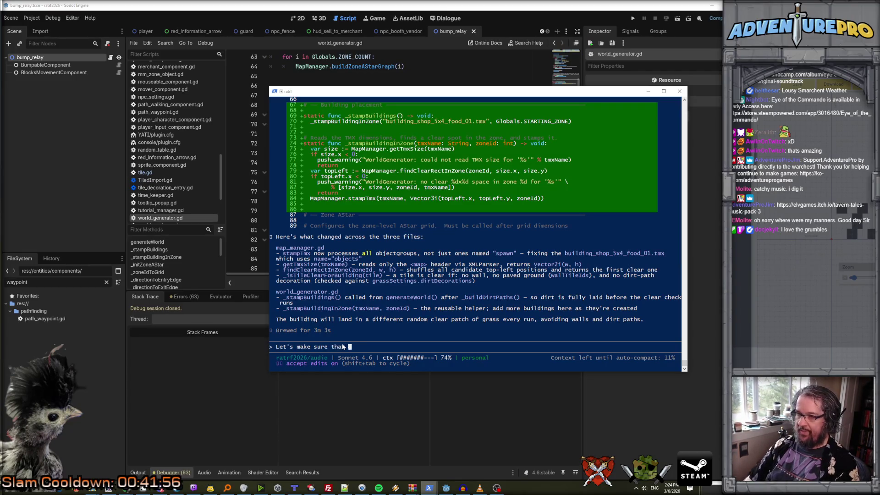
text(wehen we fin)
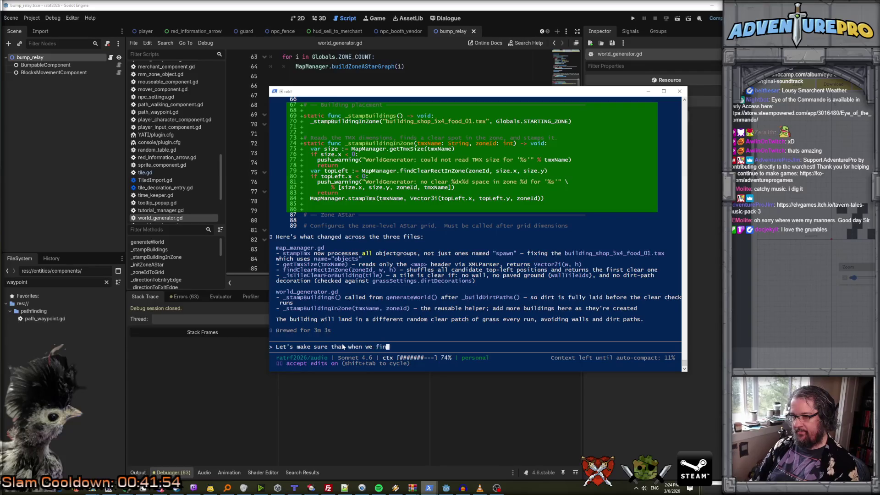
text(d freace for)
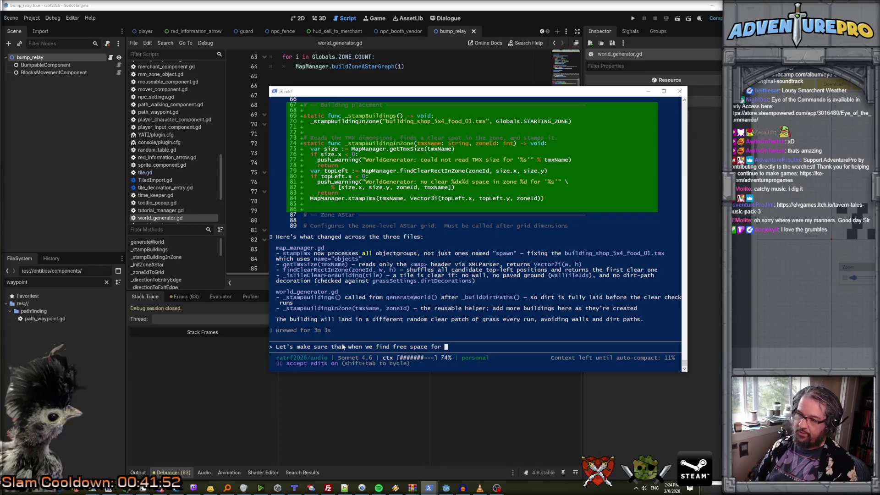
text(ndors,)
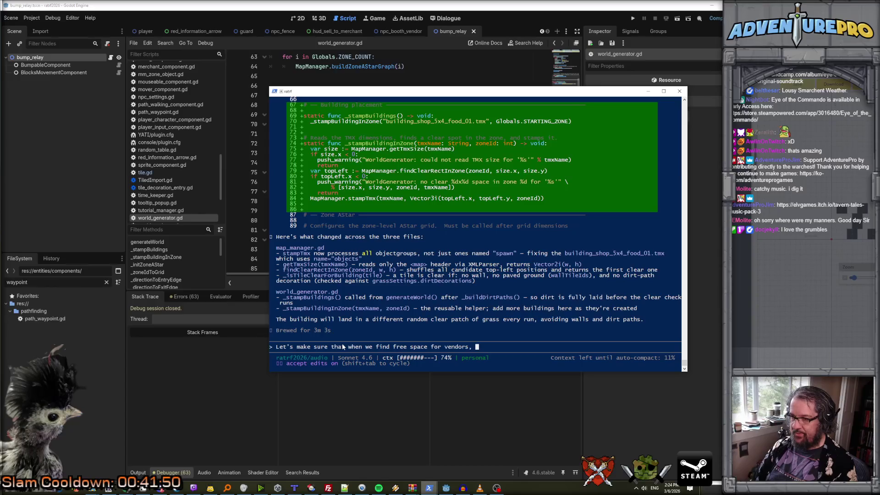
key(BackSpace)
key(BackSpace)
key(BackSpace)
text(stamping a)
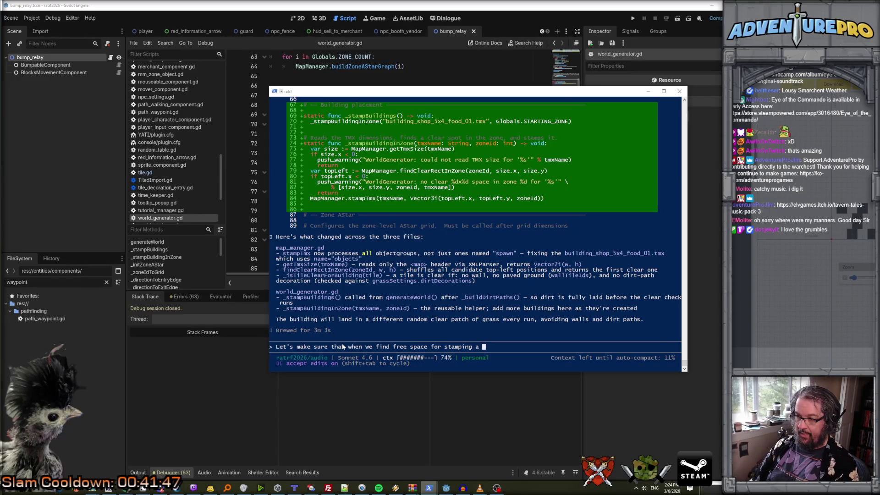
text(building t)
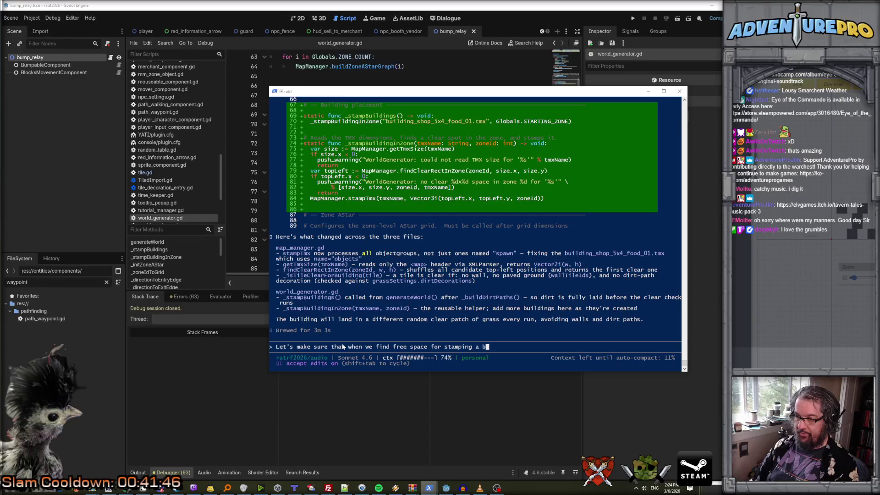
text(hat )
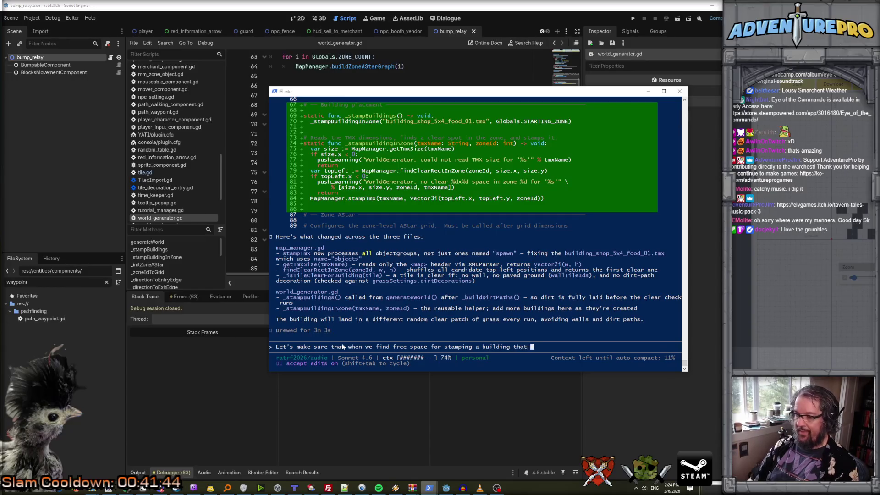
text(the space is i)
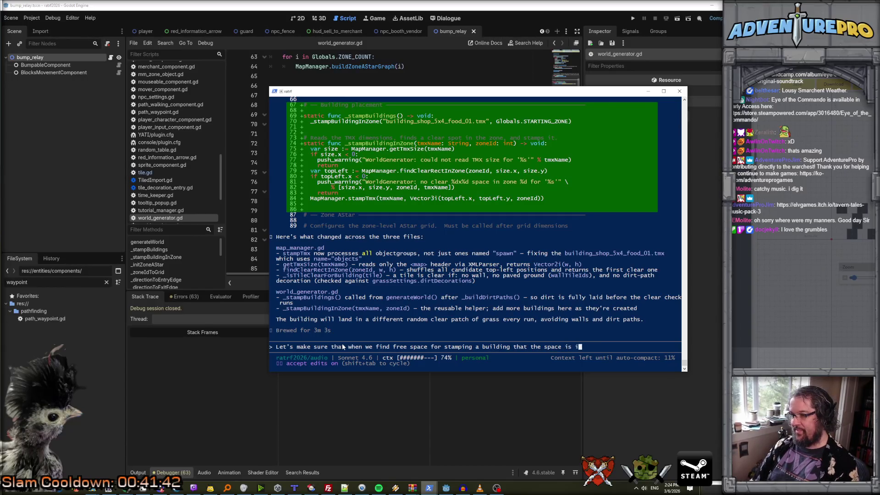
text(nside the f)
key(BackSpace)
key(BackSpace)
key(BackSpace)
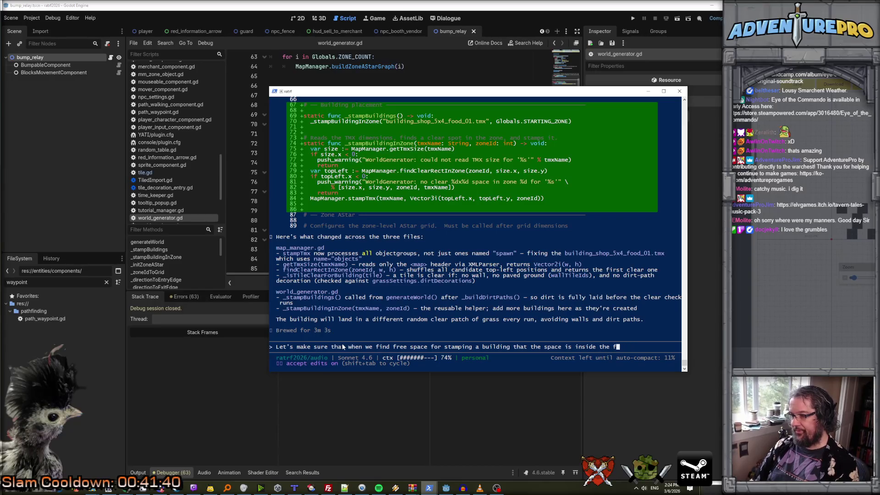
text(walls. )
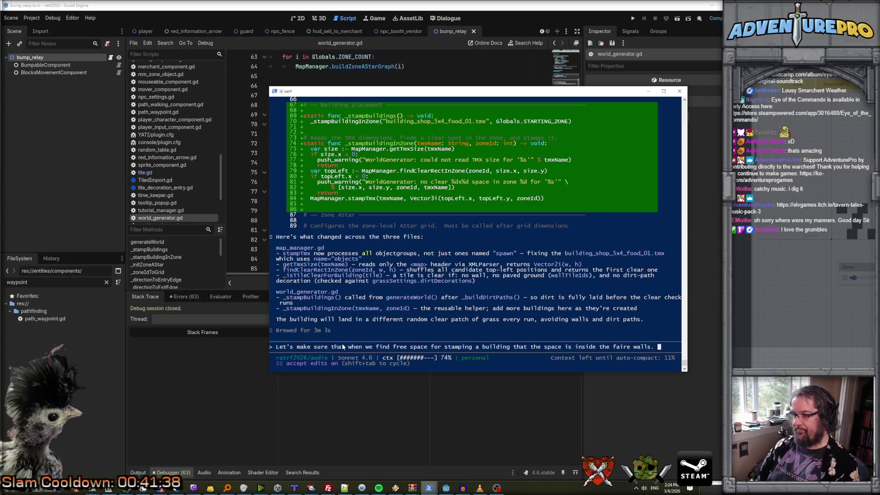
text(Zones on th)
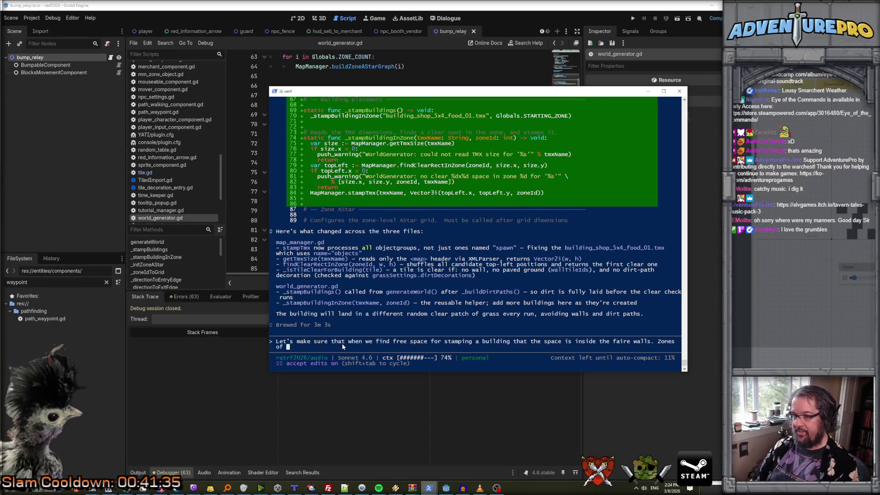
text(e very egd)
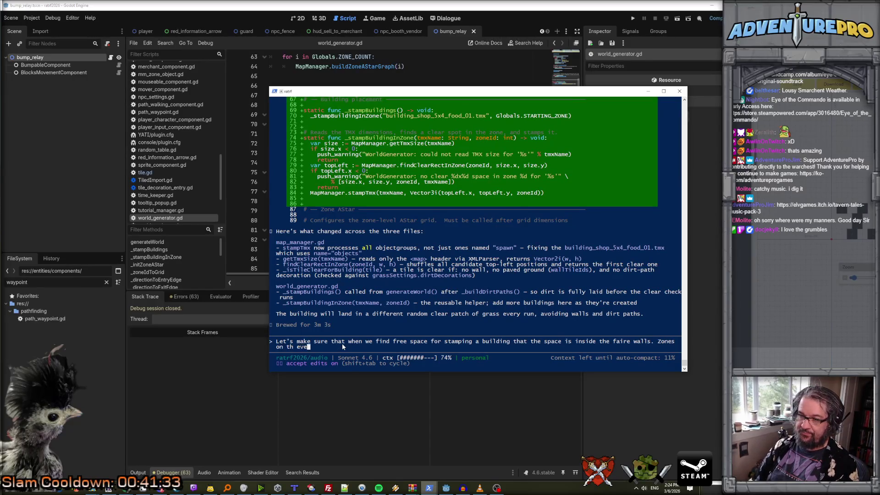
key(BackSpace)
key(BackSpace)
text(dge of)
key(BackSpace)
key(BackSpace)
text(have walls and the)
text( spa)
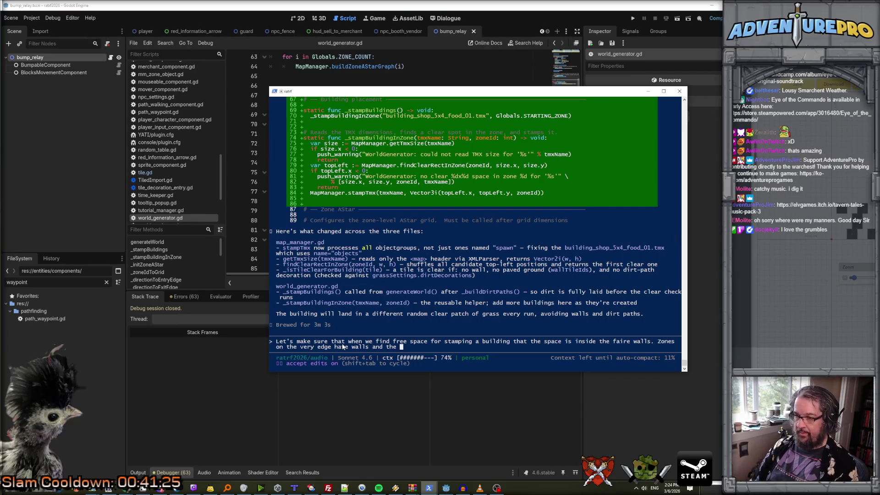
text(ce outside th)
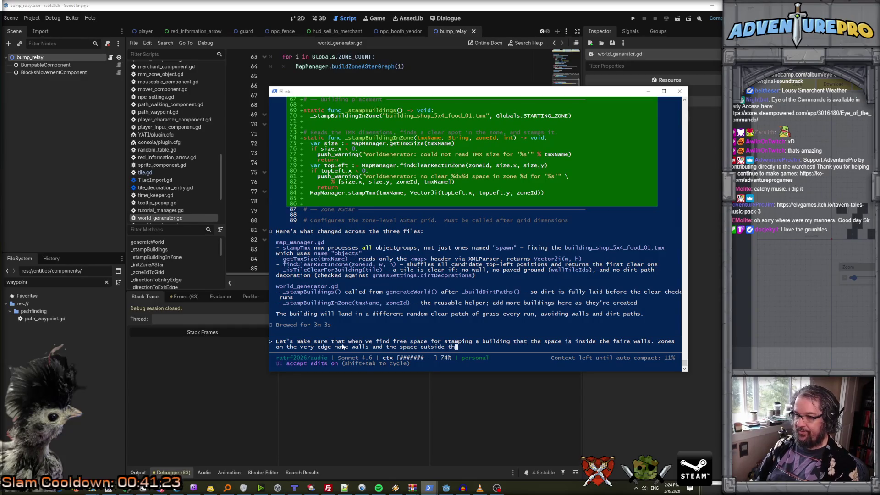
text(ose walls is not f)
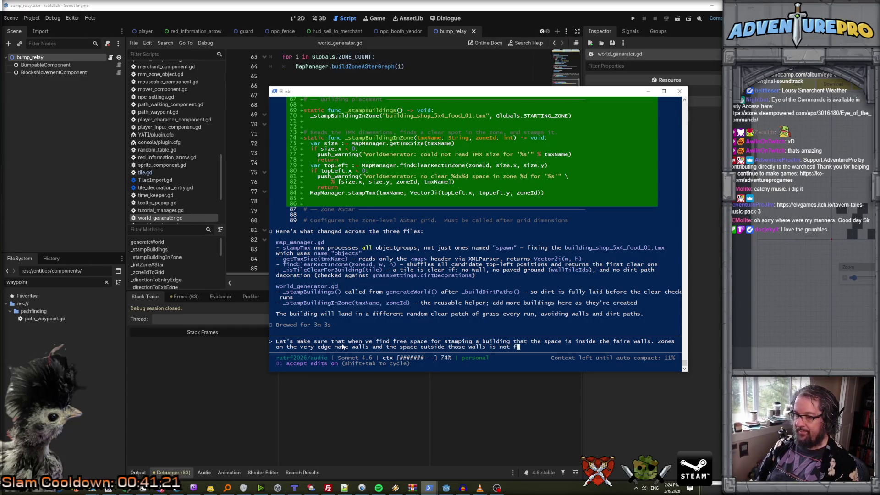
text(or gameplay)
key(Return)
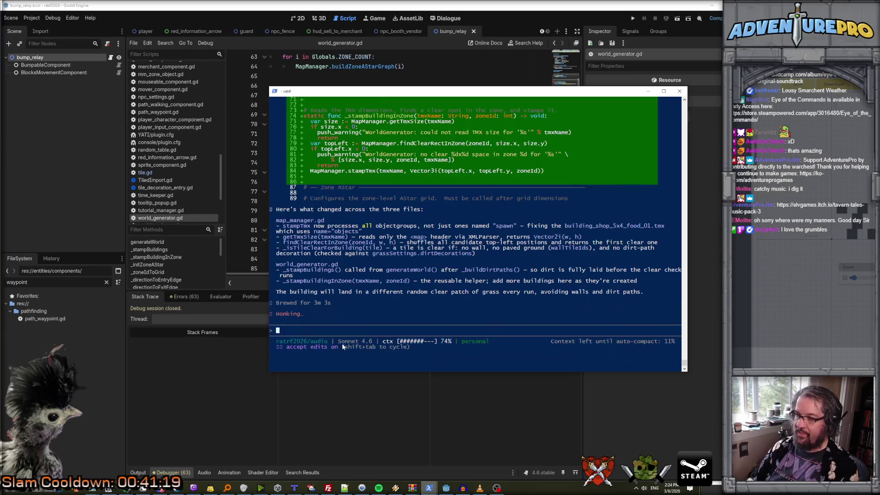
Switch to the world.png tileset and zoom out to view the whole sheet.
click(143, 490)
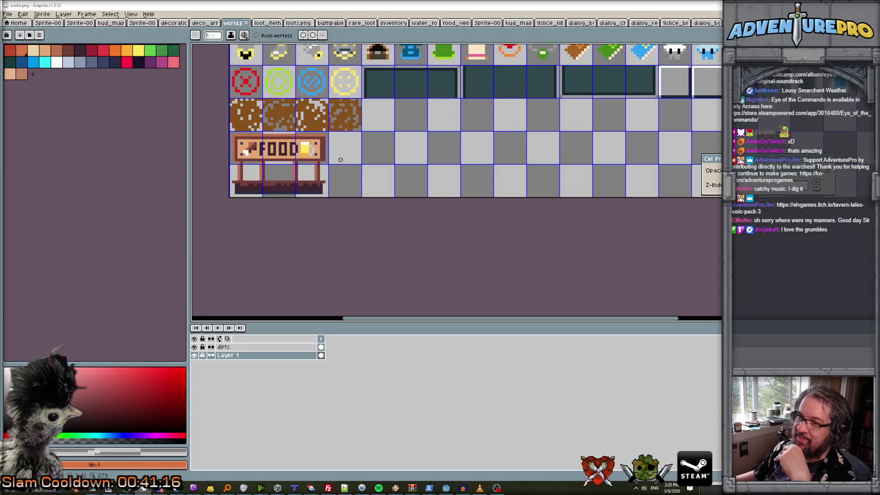
key(minus)
scroll(409, 157, up, 1)
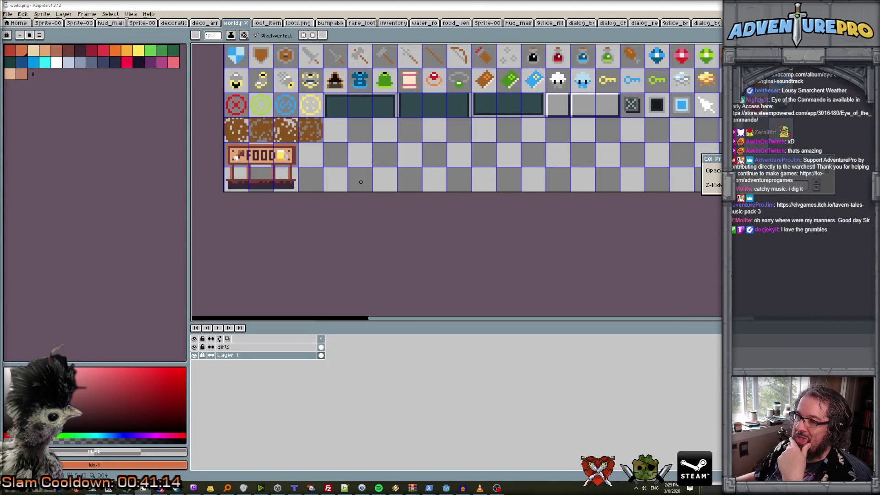
scroll(347, 141, up, 1)
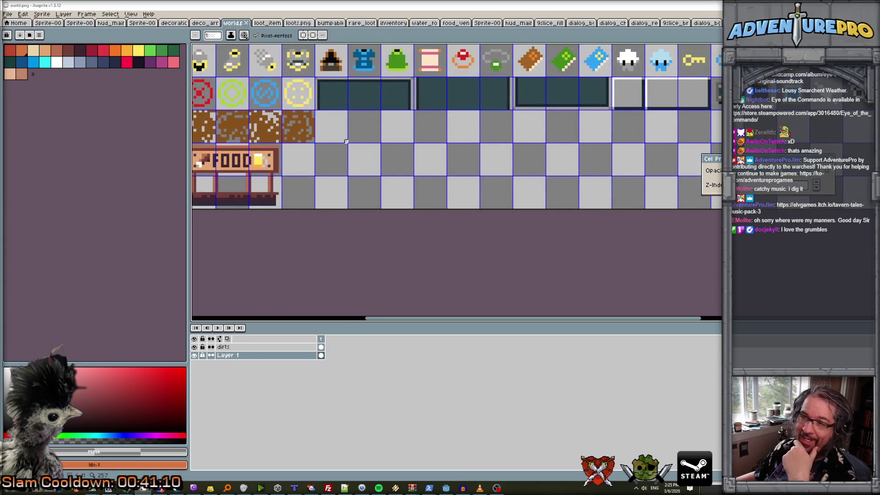
scroll(346, 141, down, 2)
scroll(348, 139, up, 1)
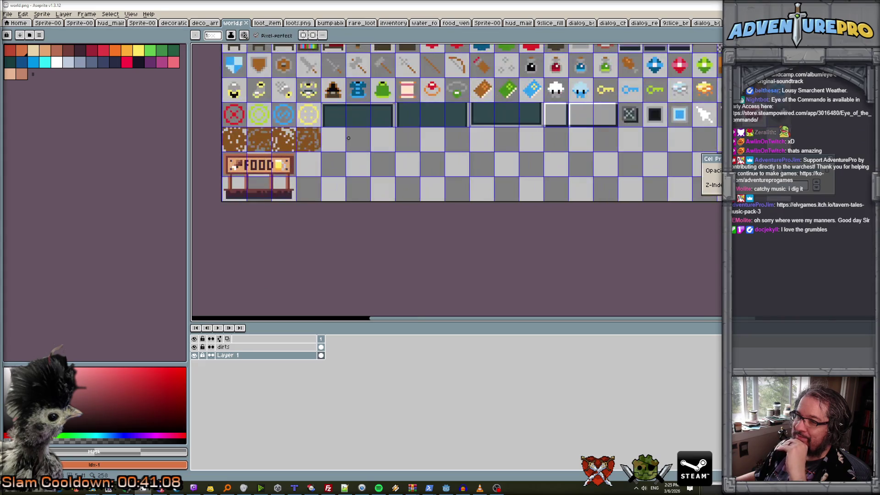
scroll(349, 144, up, 1)
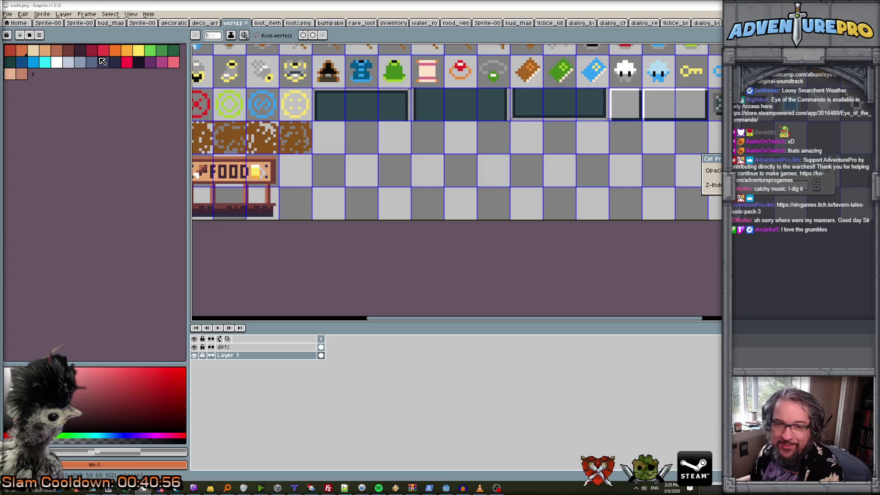
scroll(326, 124, down, 2)
scroll(326, 125, up, 1)
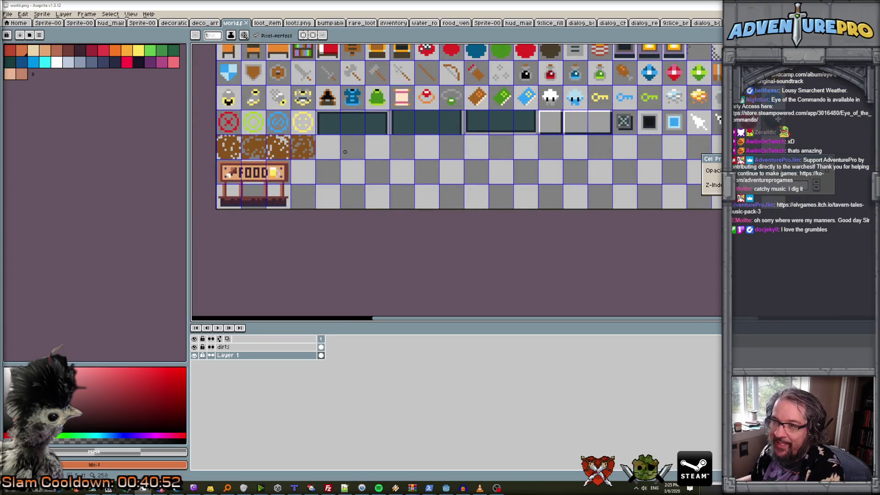
scroll(347, 154, up, 1)
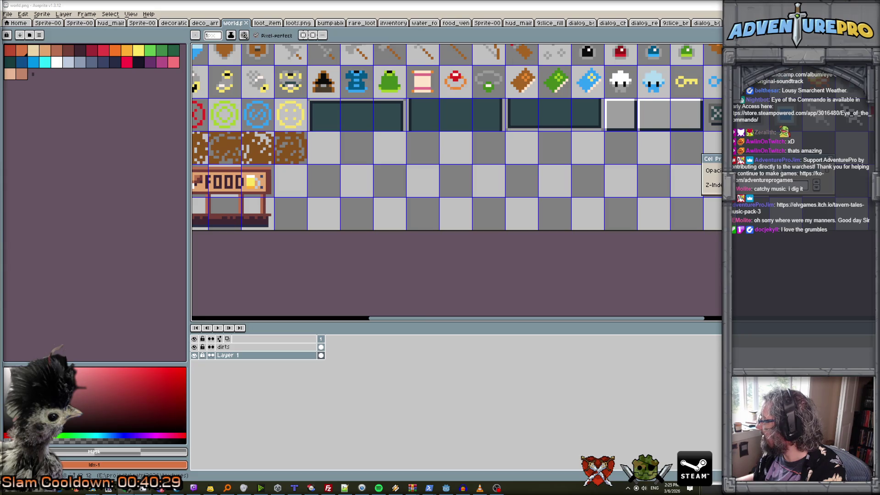
Bring up the beat-up old camper image search and park it beside the sprites.
click(178, 488)
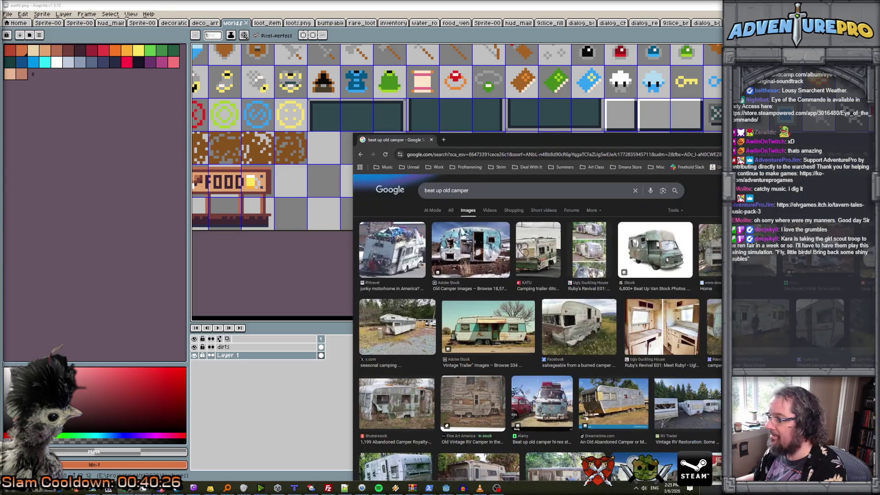
drag(683, 140, 683, 107)
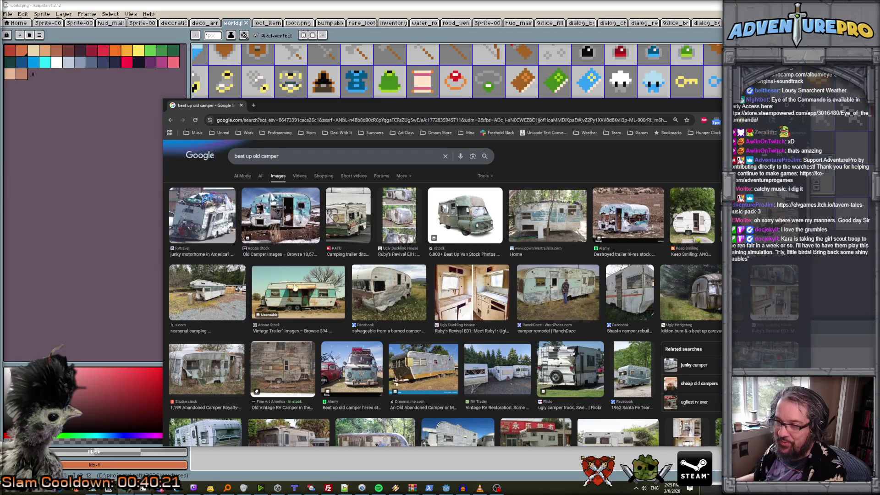
drag(311, 109, 833, 104)
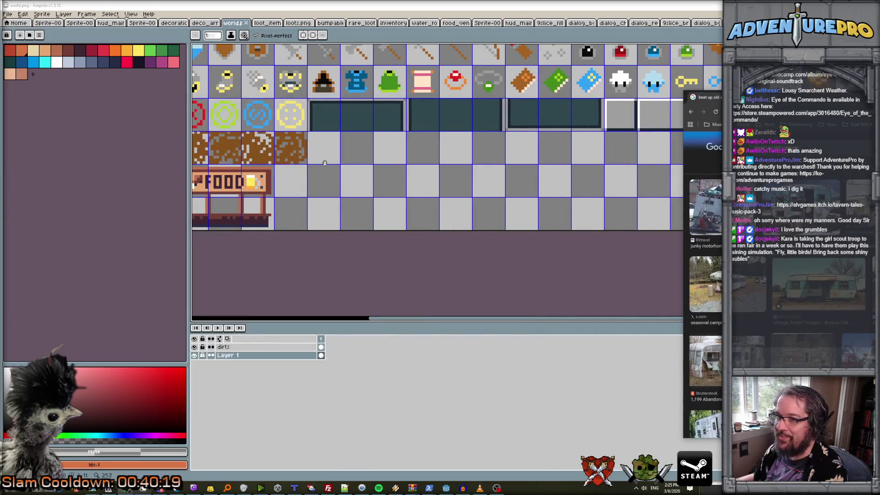
Zoom in and out on the world.png sprite sheet.
scroll(325, 144, up, 1)
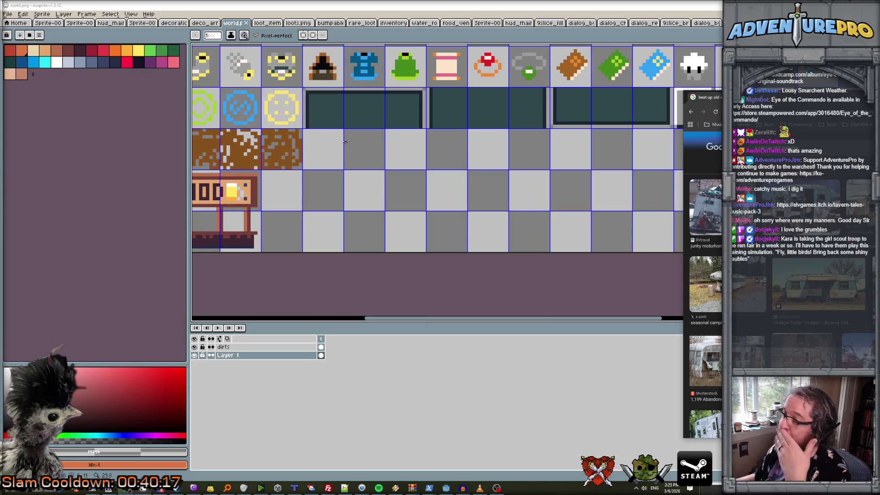
scroll(365, 151, down, 1)
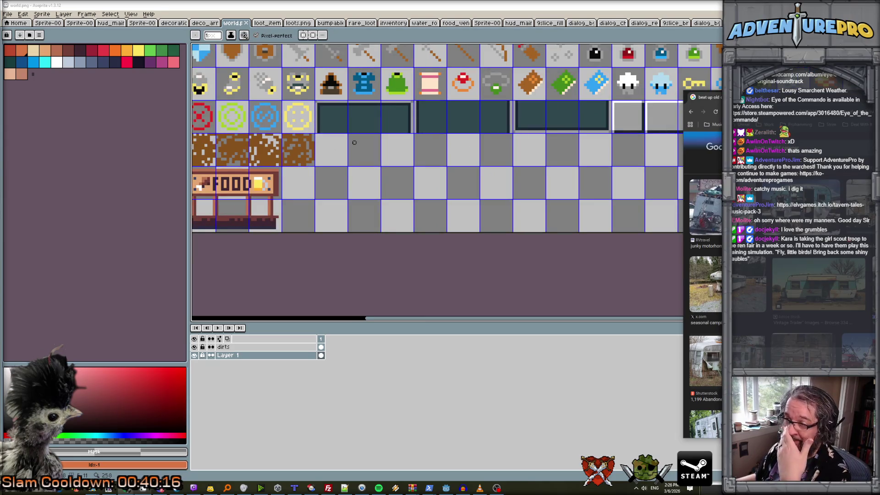
scroll(355, 143, up, 1)
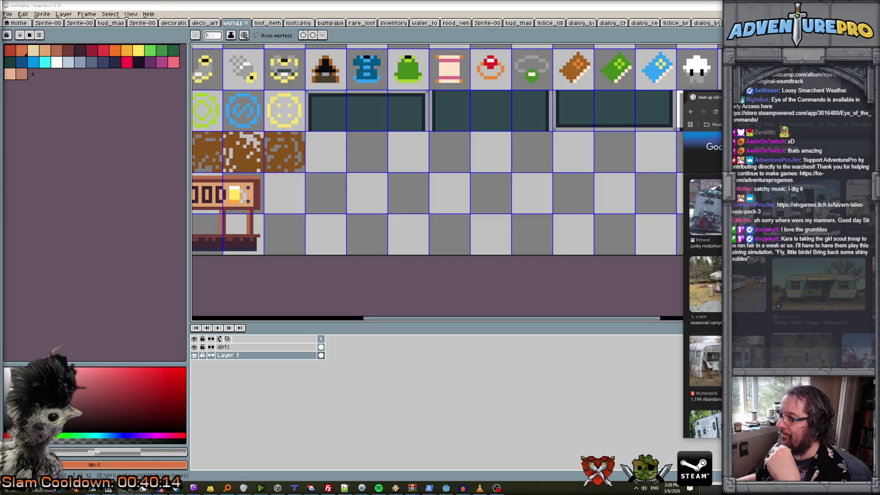
scroll(387, 123, down, 2)
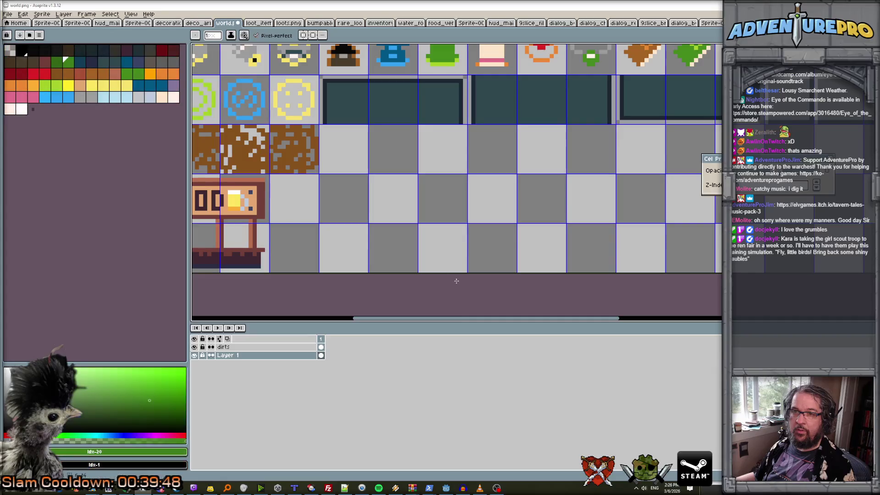
Save the palette as oryx_world_palette in the palettes folder, then switch to Sprite-0044.
click(39, 37)
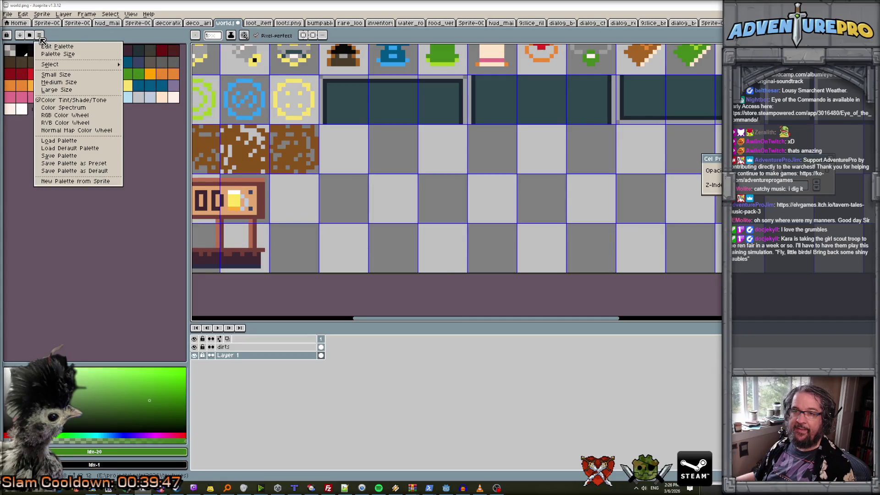
click(96, 159)
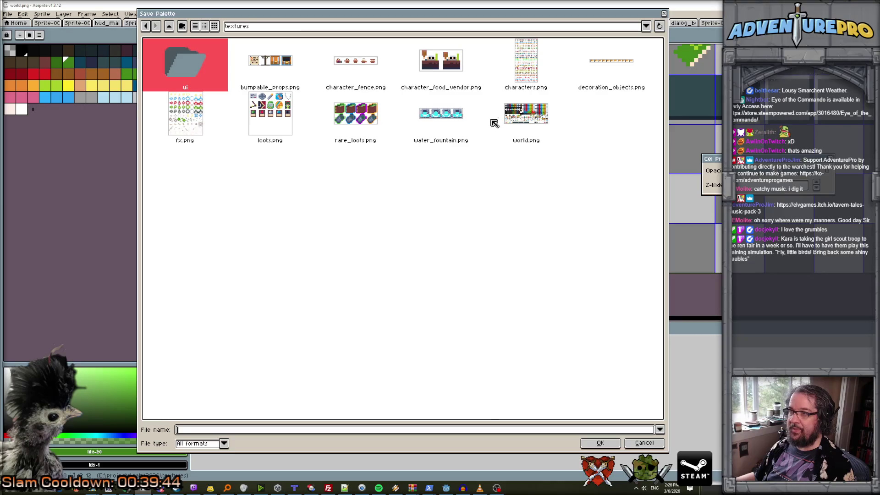
click(181, 27)
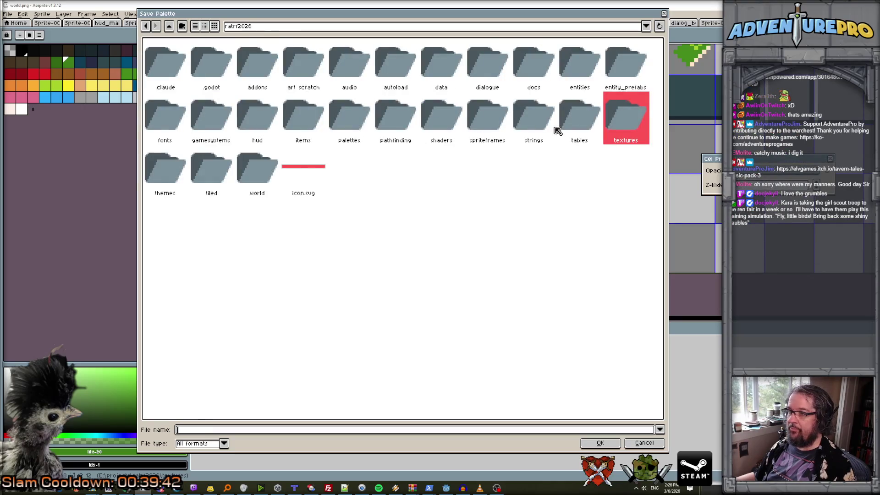
double_click(359, 126)
click(223, 431)
text(oryx)
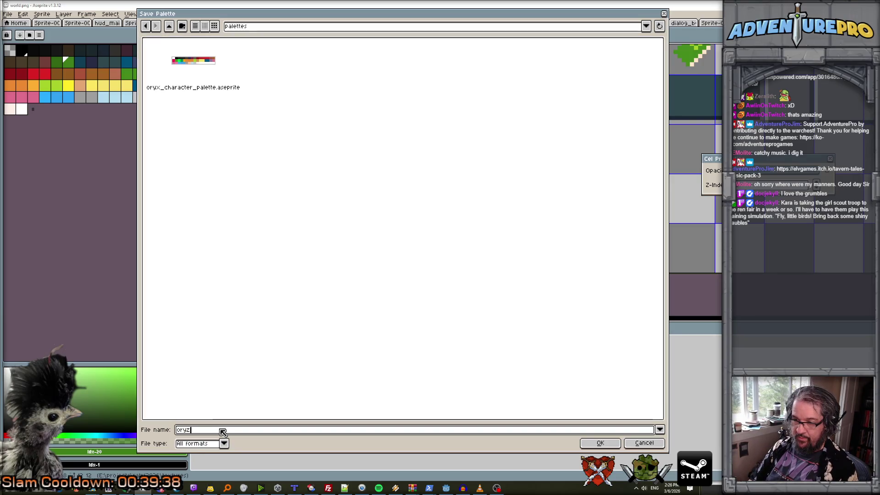
text(_world_l)
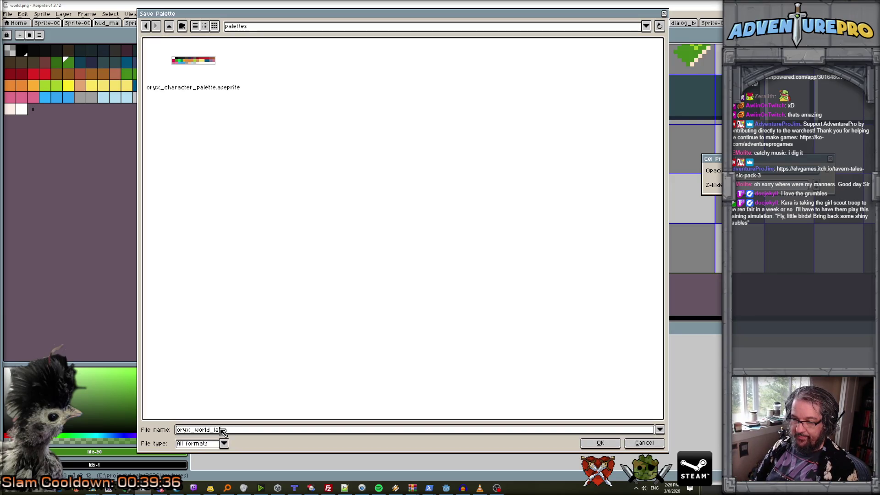
text(a)
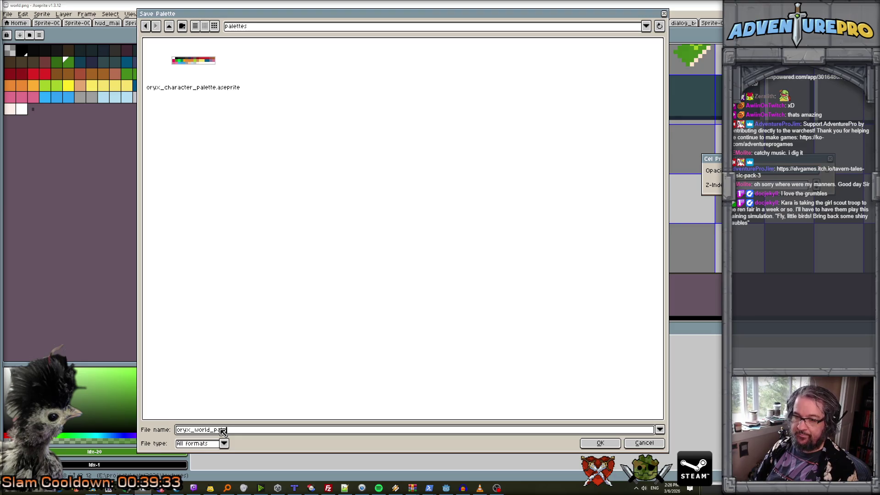
text(lette)
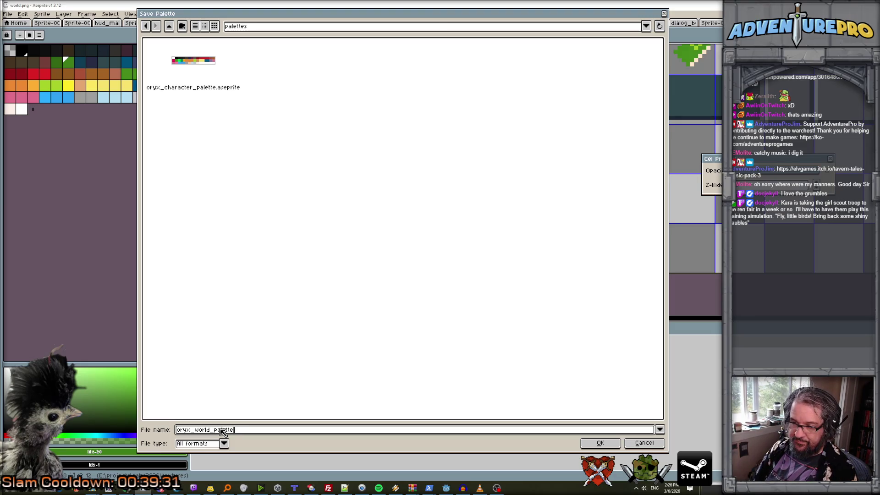
key(Return)
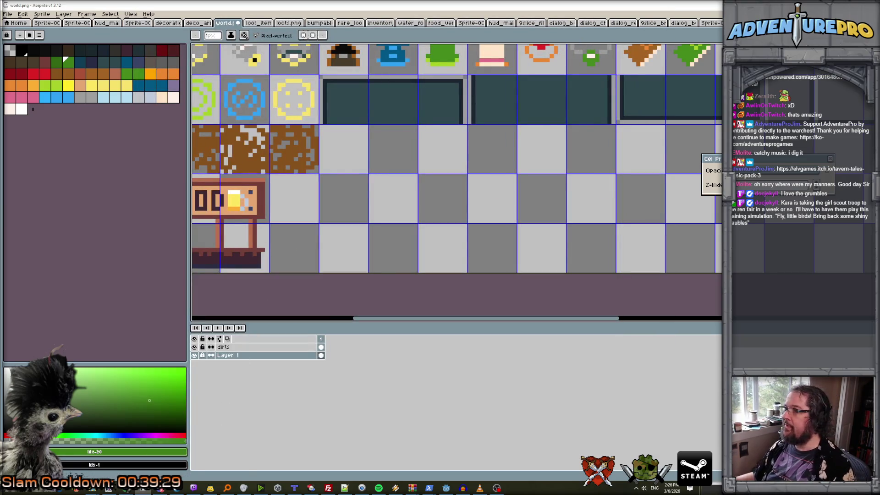
key(ctrl+Tab)
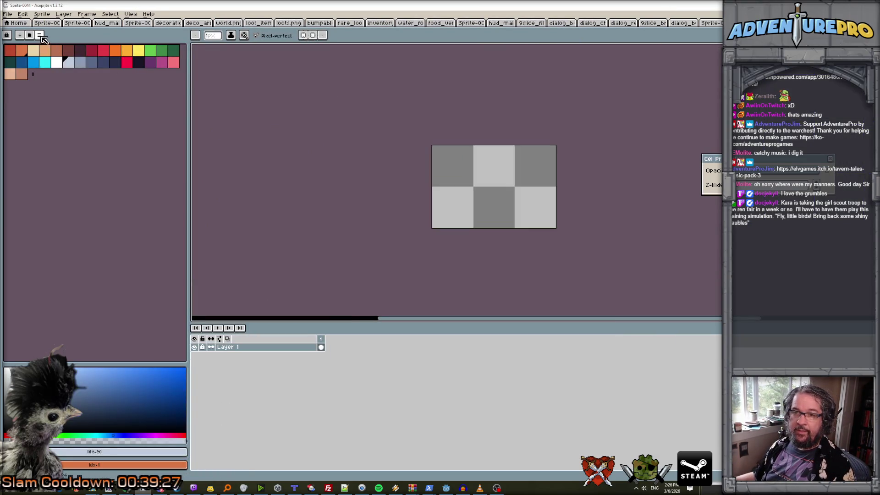
Load oryx_world_palette into Sprite-0044 and center the sprite in view.
click(39, 34)
click(82, 145)
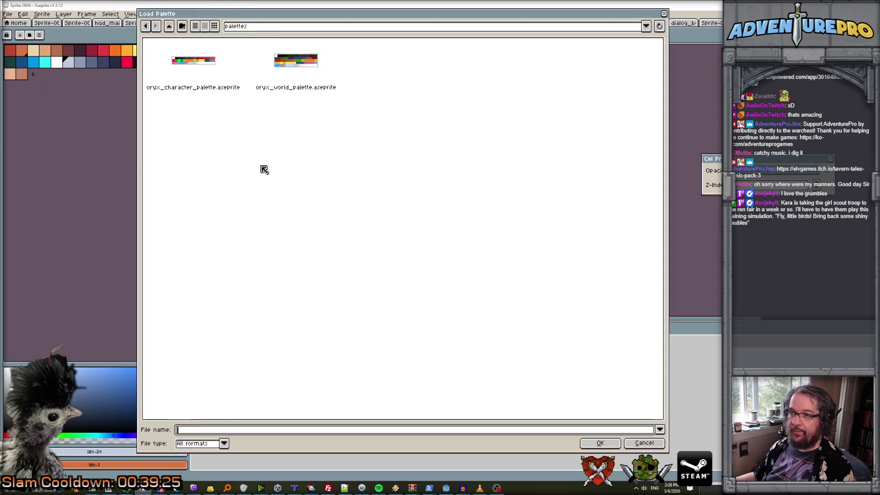
double_click(281, 75)
scroll(278, 115, up, 1)
mouse_move(305, 147)
mouse_down()
mouse_move(215, 128)
mouse_move(185, 110)
mouse_up()
In light blue, draw the frame's top edge with mirrored rounded corner steps.
click(150, 97)
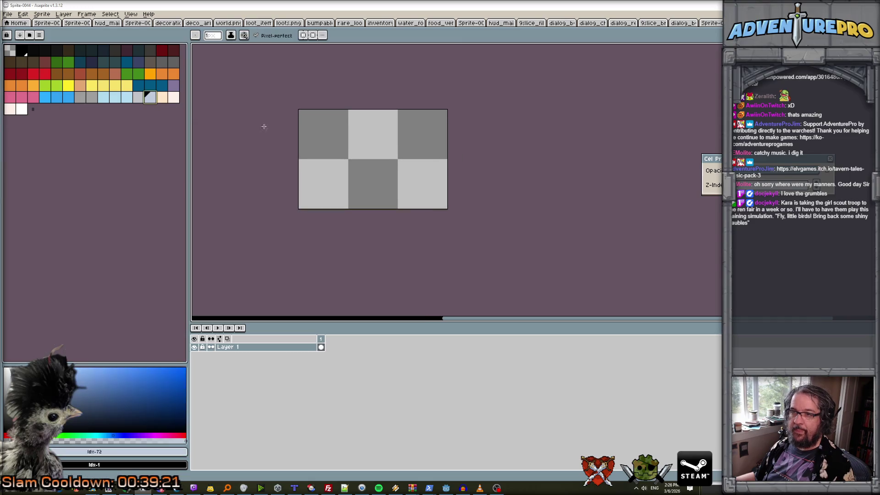
scroll(341, 127, up, 1)
key(b)
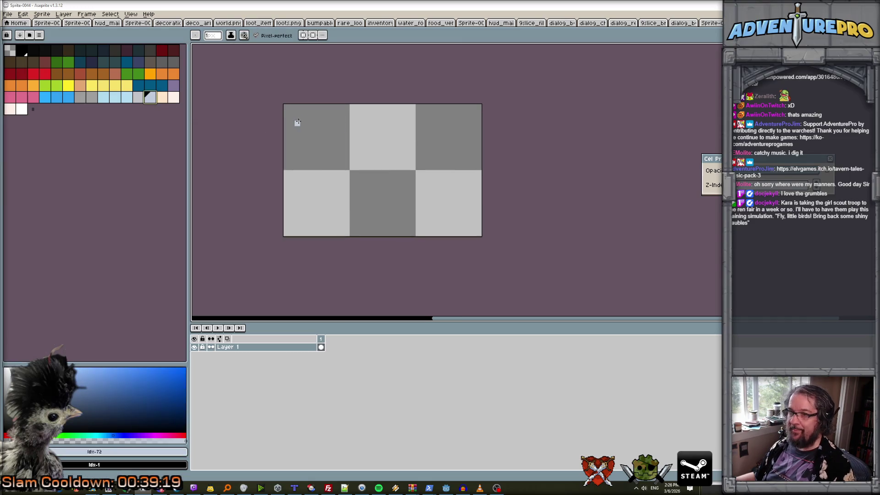
drag(297, 113, 462, 113)
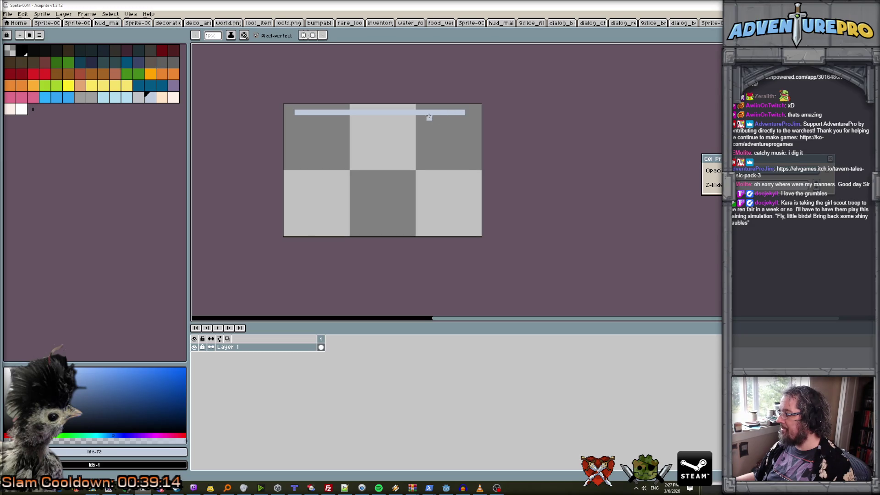
drag(292, 124, 297, 124)
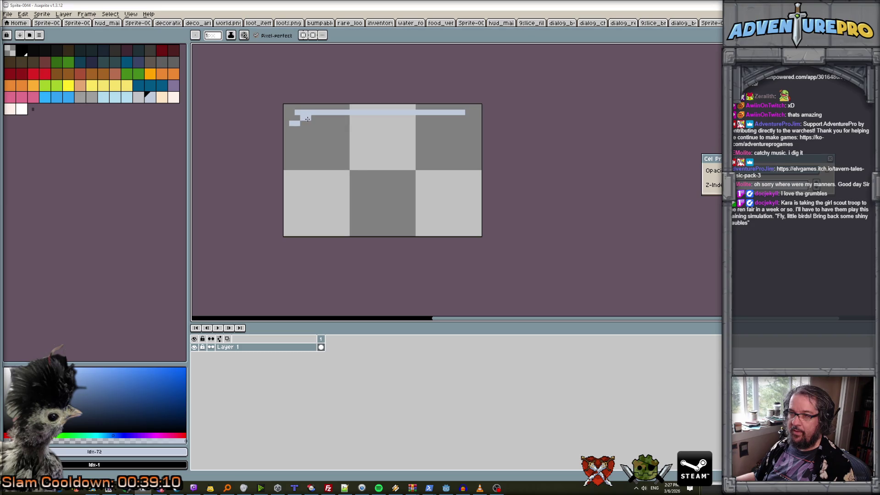
click(303, 36)
drag(290, 123, 310, 112)
Tidy the corner pixels by adding and erasing stray ones.
key(e)
key(b)
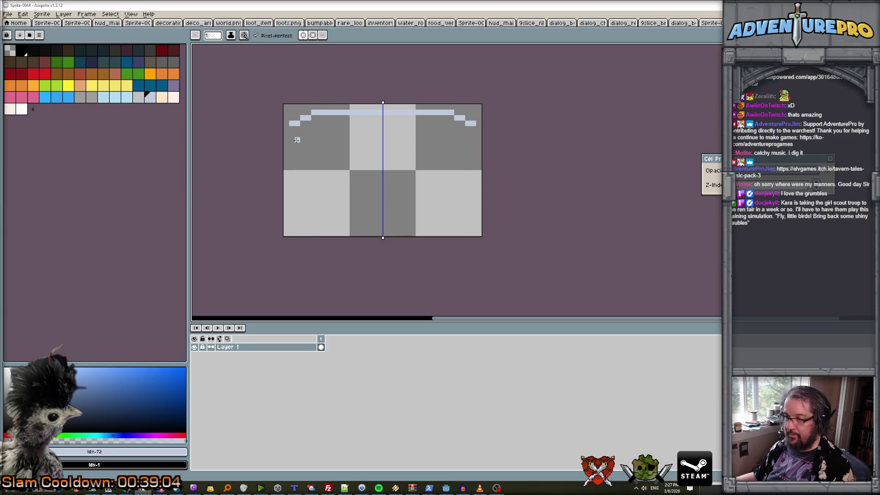
click(292, 129)
key(e)
click(292, 129)
click(292, 123)
key(b)
Draw the mirrored frame sides down to the bottom corners and erase inner bumps.
drag(292, 126, 293, 211)
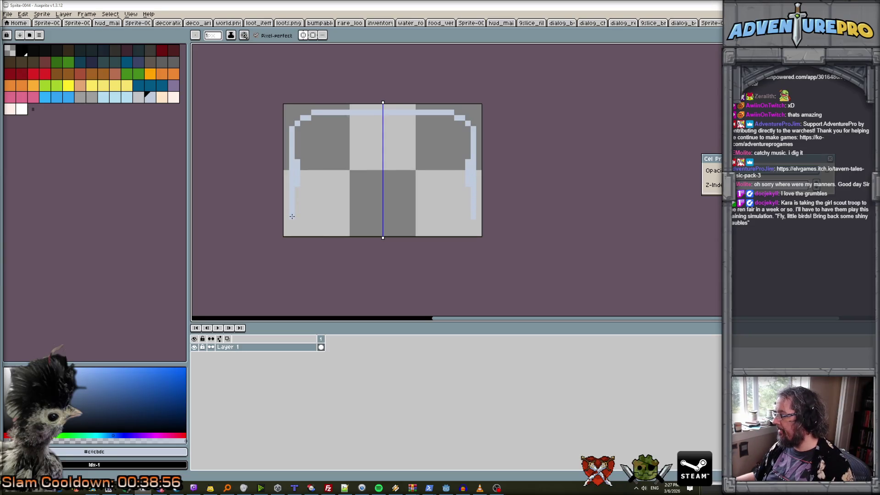
drag(291, 216, 385, 232)
click(295, 228)
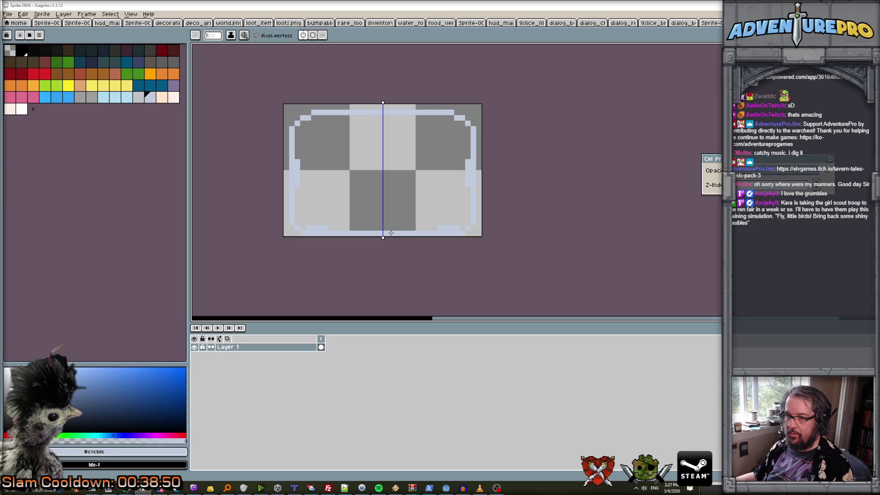
key(x)
drag(297, 186, 297, 158)
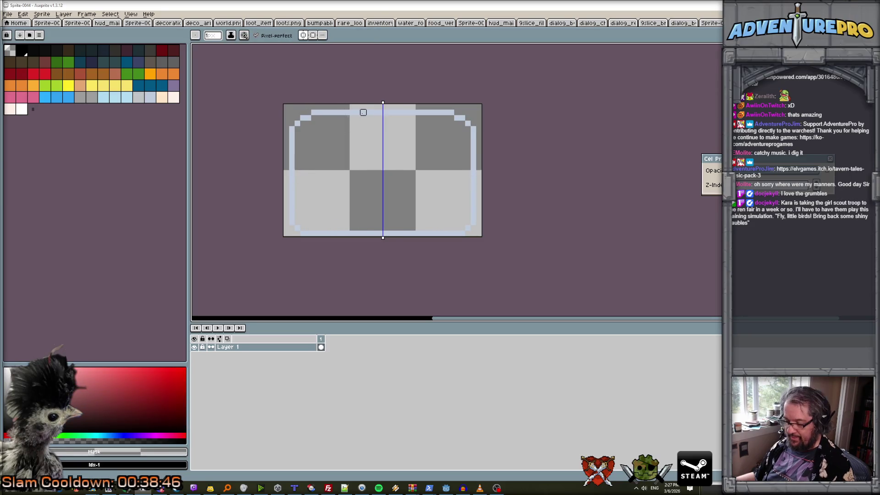
Fill the frame interior with light blue and turn off mirror symmetry.
key(x)
key(g)
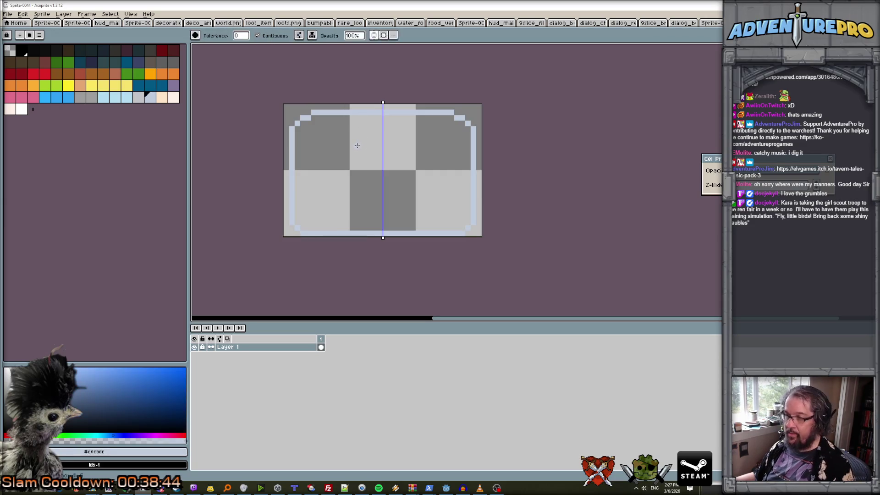
click(358, 145)
click(374, 35)
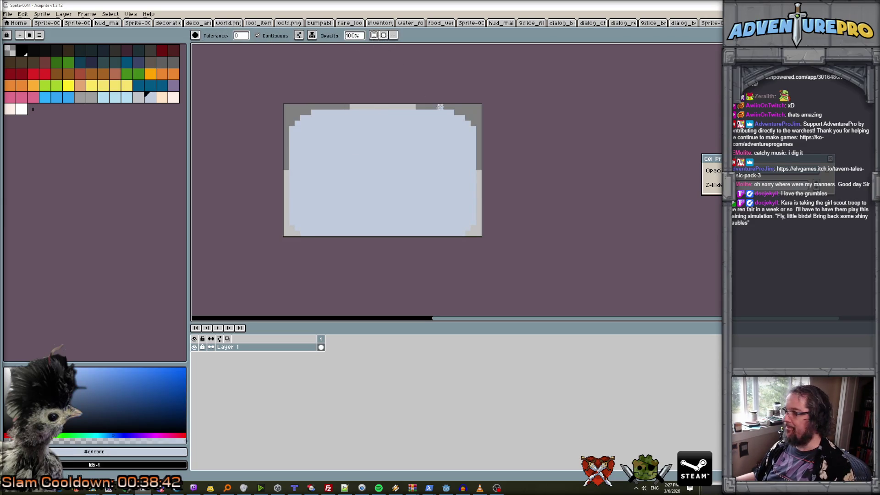
Draw two bright blue bars across the panel and fill the gap between them.
scroll(283, 104, up, 1)
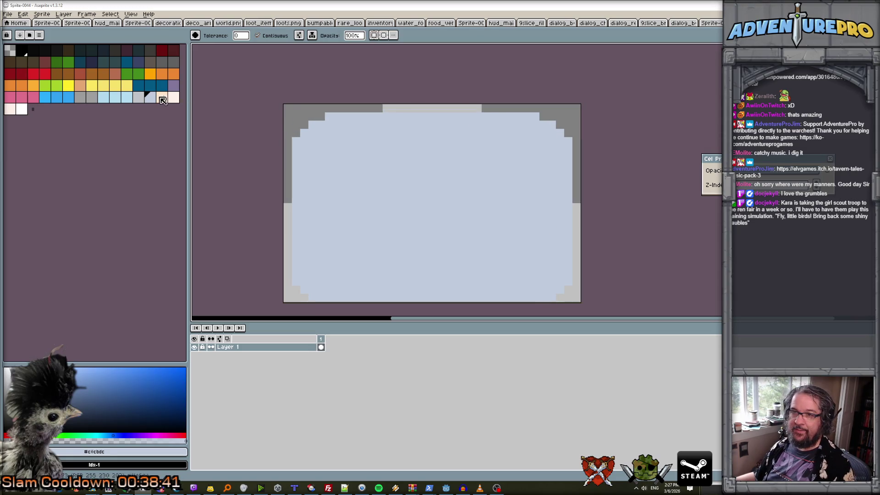
click(68, 97)
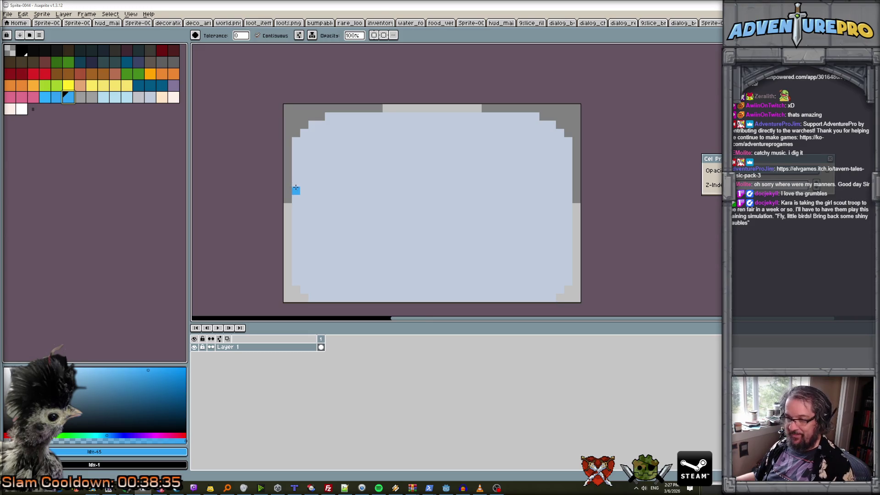
key(b)
drag(433, 193, 555, 188)
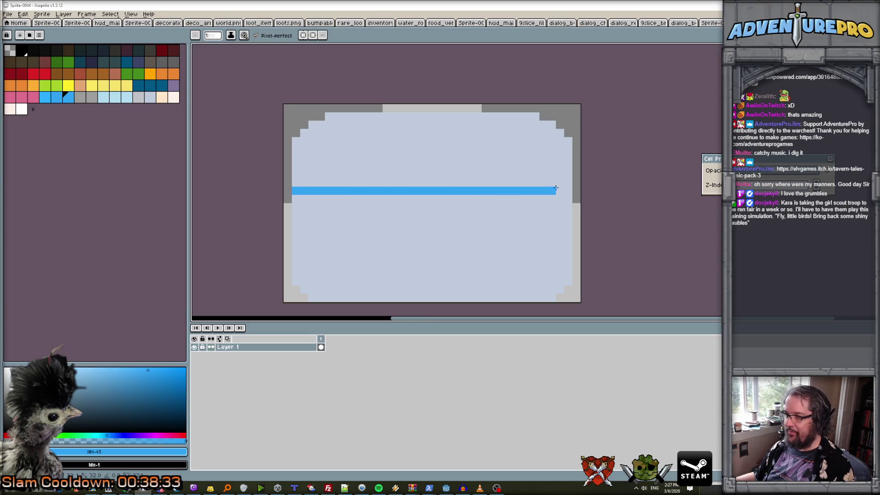
drag(295, 240, 571, 240)
key(g)
click(433, 215)
Draw a dark outline row along the sprite's top edge, undoing a mistaken dark fill.
scroll(433, 214, down, 2)
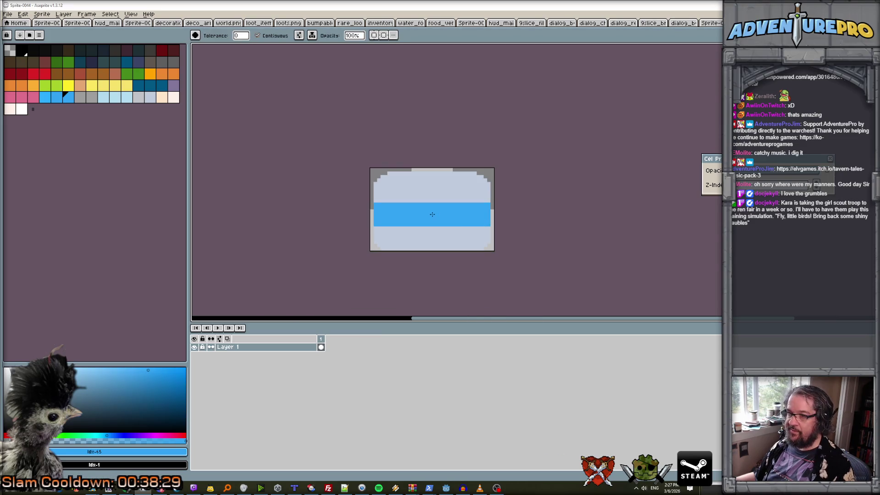
scroll(466, 215, up, 2)
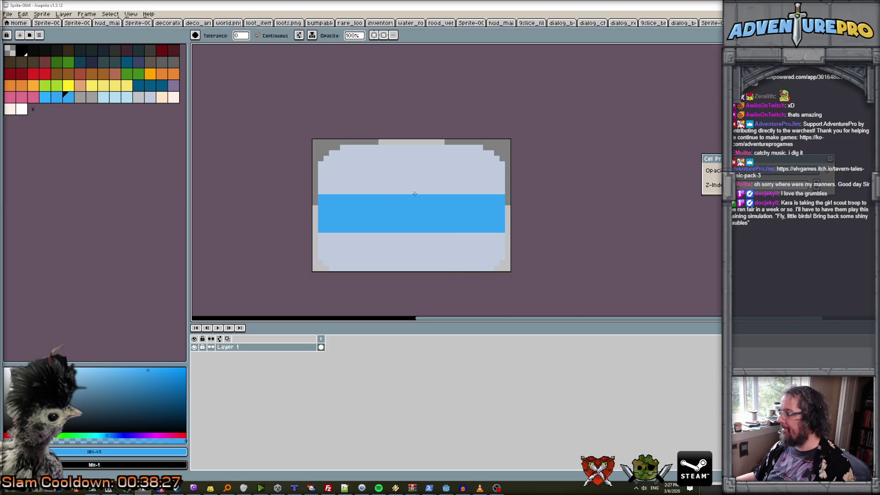
scroll(373, 161, up, 1)
click(151, 51)
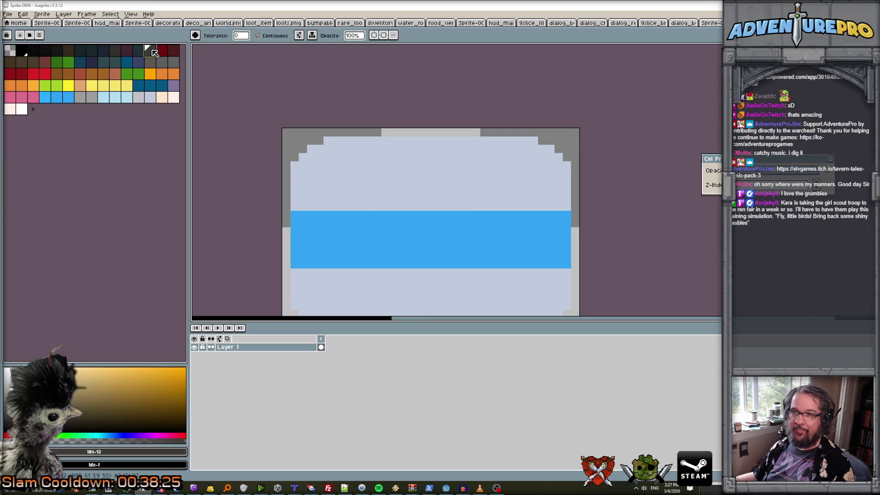
click(294, 164)
key(ctrl+z)
key(b)
mouse_move(324, 141)
mouse_down()
mouse_move(533, 141)
mouse_move(550, 147)
mouse_move(560, 169)
mouse_up()
Sample the pale blue-grey body colour and marquee-select the sprite's lower part.
alt+click(560, 183)
scroll(549, 159, down, 5)
scroll(544, 166, up, 1)
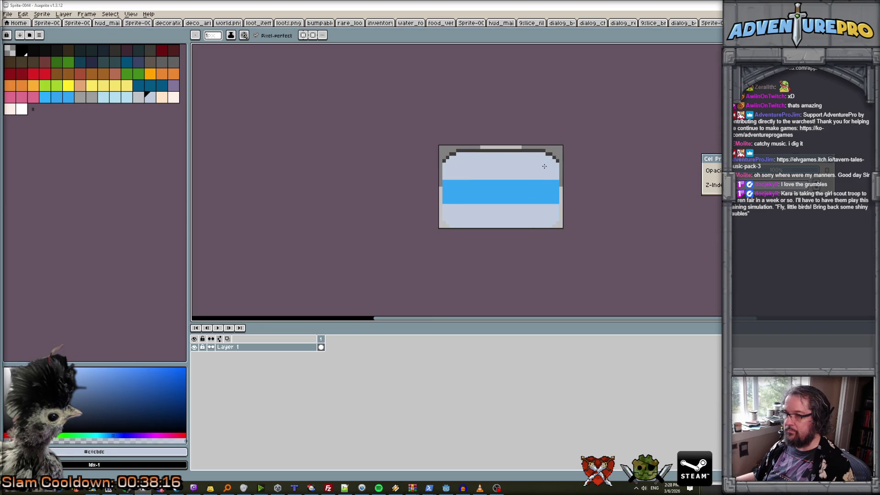
scroll(542, 178, up, 1)
scroll(482, 233, up, 1)
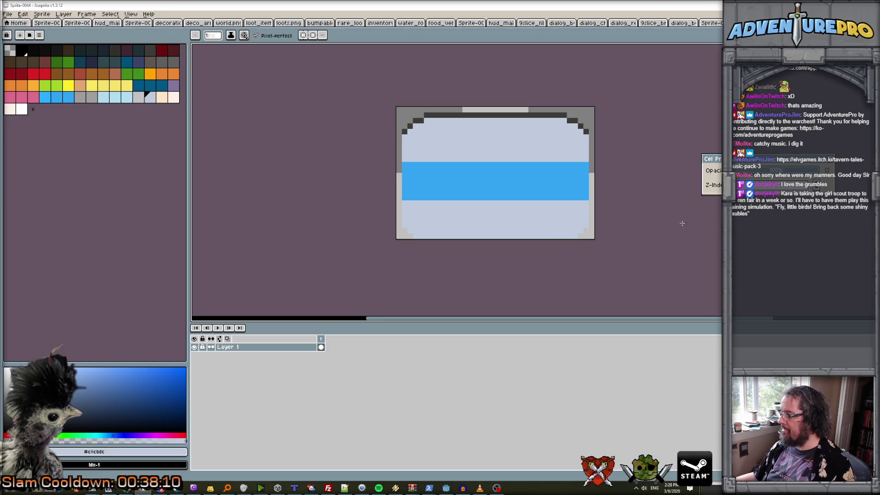
scroll(469, 225, up, 1)
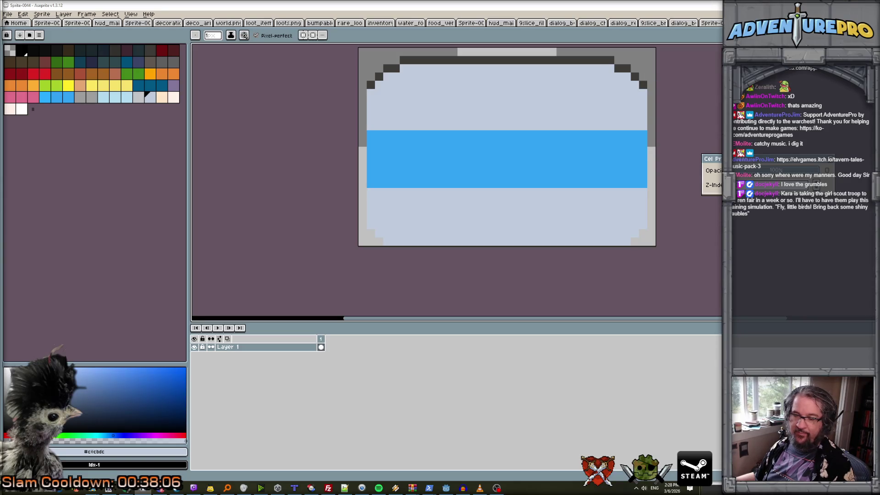
key(m)
mouse_move(359, 155)
mouse_down()
mouse_move(452, 206)
mouse_move(656, 250)
mouse_up()
Nudge the lower body up and draw mirrored dark wheels along the bottom.
key(Up)
key(Up)
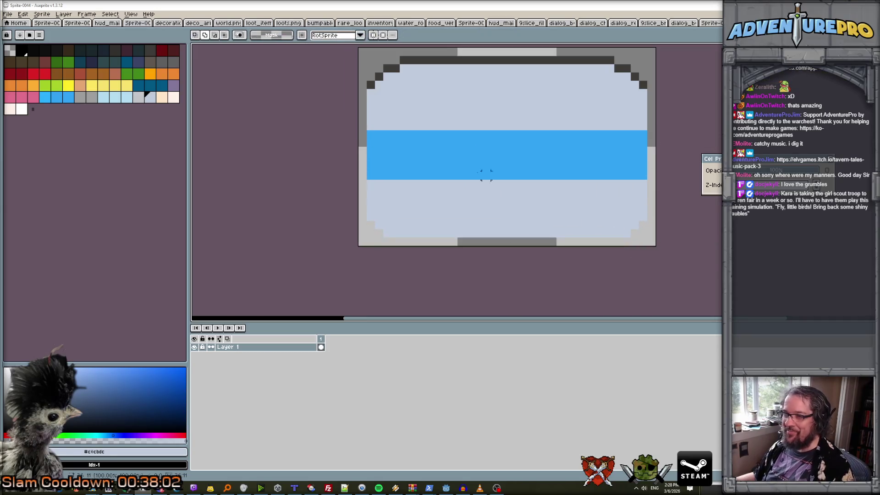
key(b)
alt+click(419, 61)
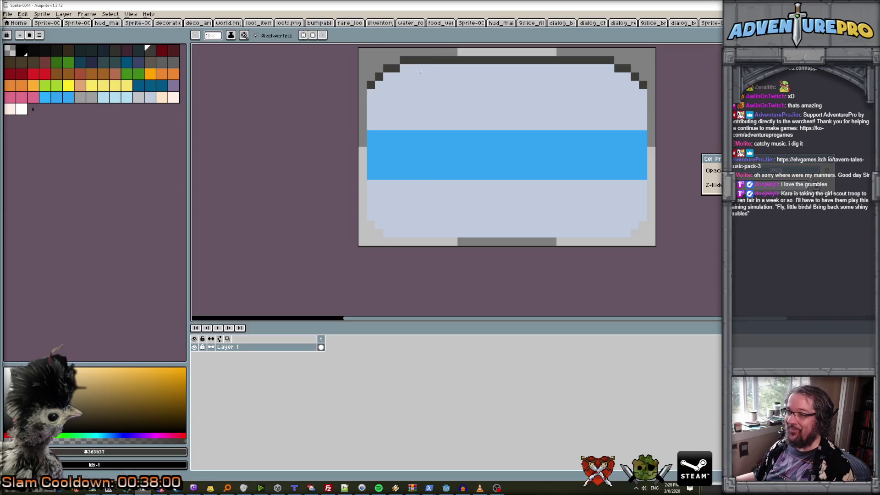
drag(408, 242, 445, 242)
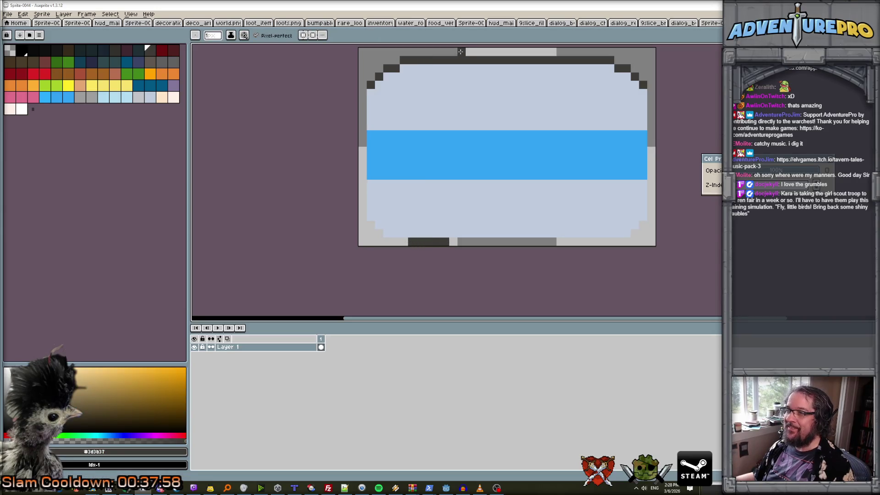
click(304, 36)
mouse_move(416, 242)
mouse_down()
mouse_move(447, 242)
mouse_move(401, 232)
mouse_move(451, 235)
mouse_up()
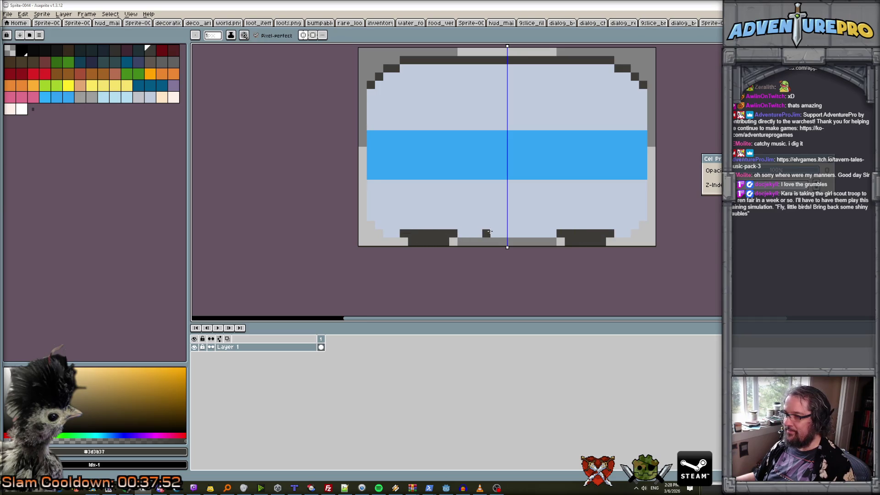
Add two rows of pale peach trim above the wheels.
scroll(569, 216, up, 1)
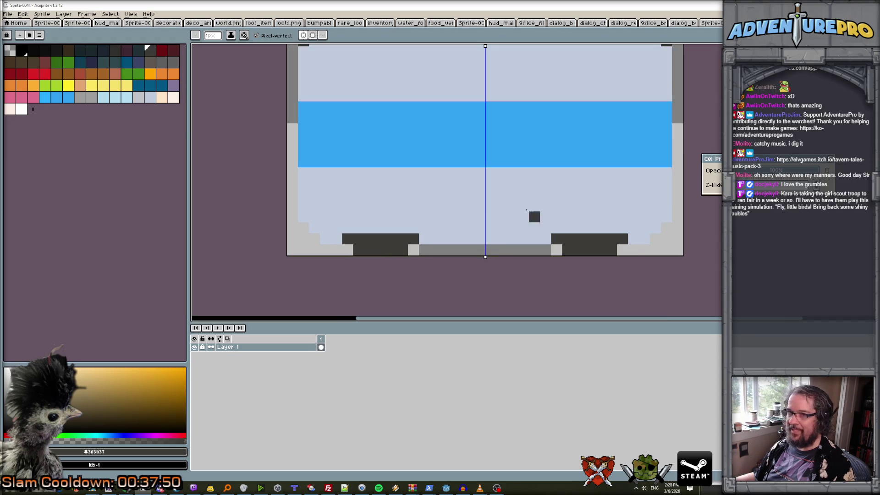
click(149, 98)
click(173, 98)
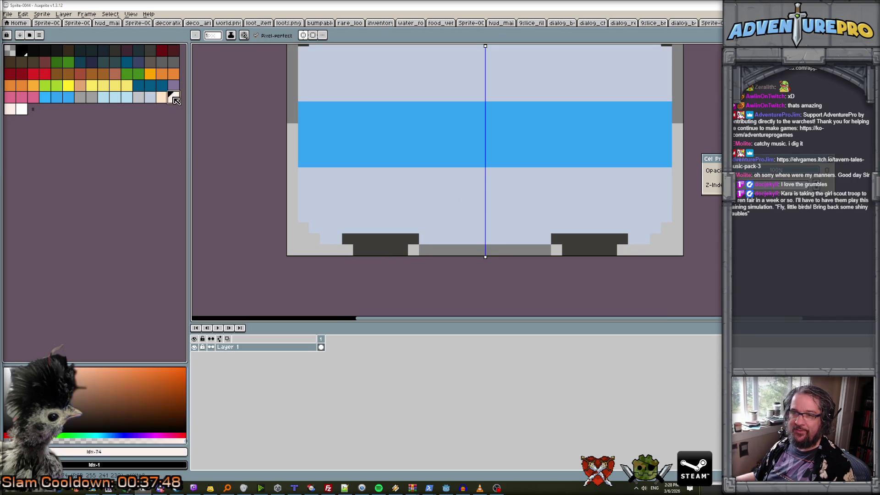
drag(340, 227, 419, 227)
click(425, 227)
drag(358, 217, 411, 217)
scroll(411, 218, down, 4)
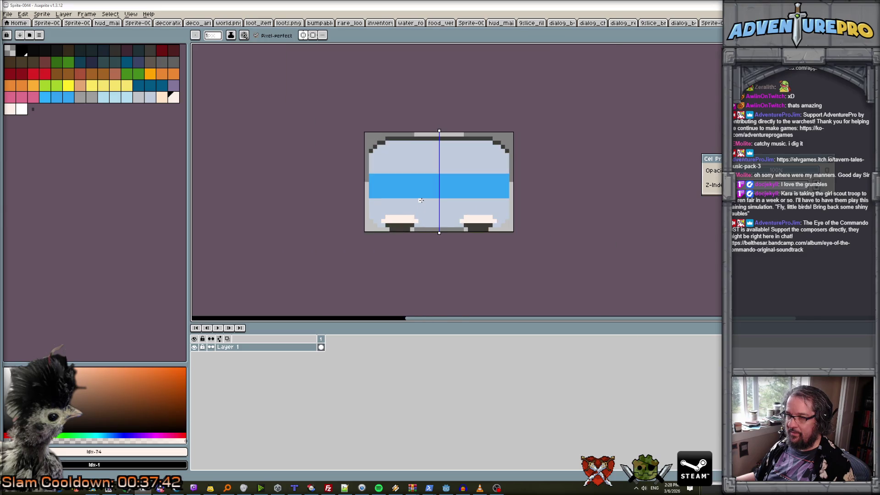
scroll(421, 200, up, 1)
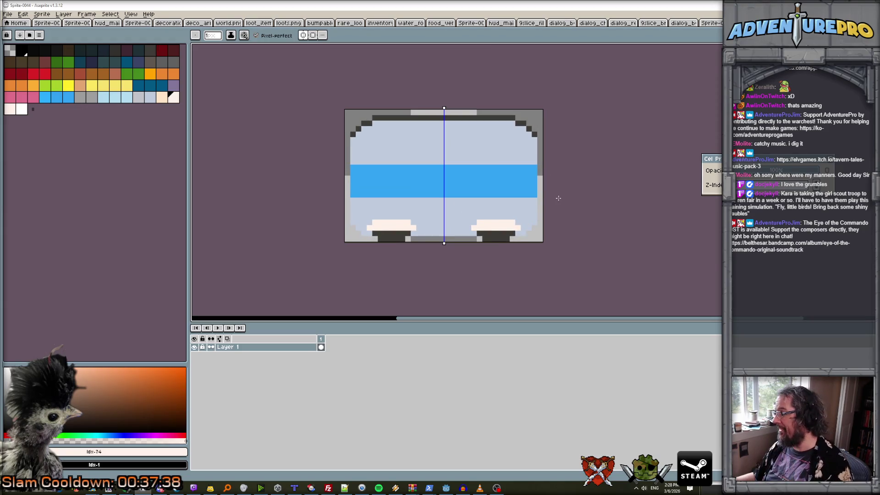
scroll(557, 197, up, 1)
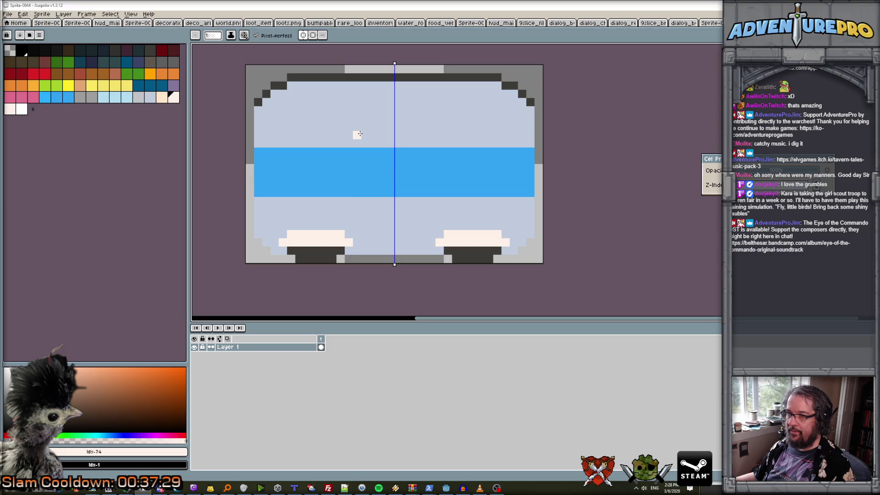
Draw mirrored cream door sides joined by a top bar, recolouring the sides in light blue.
drag(363, 135, 363, 233)
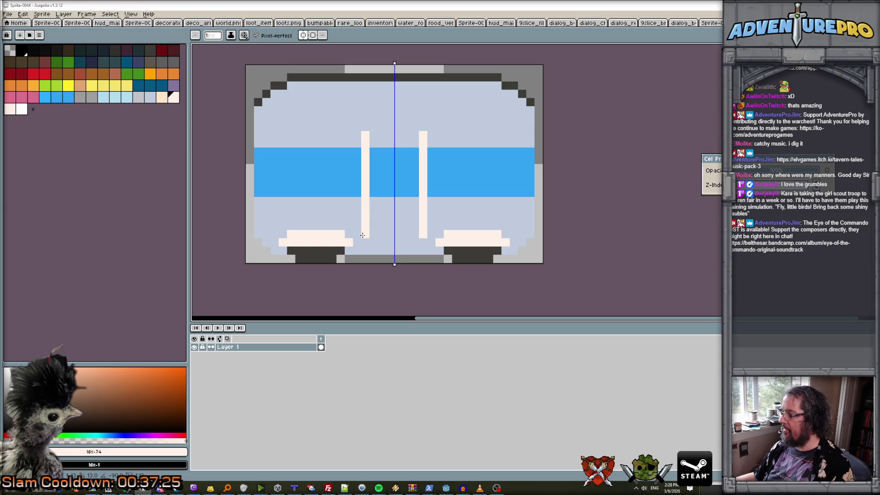
drag(367, 127, 394, 127)
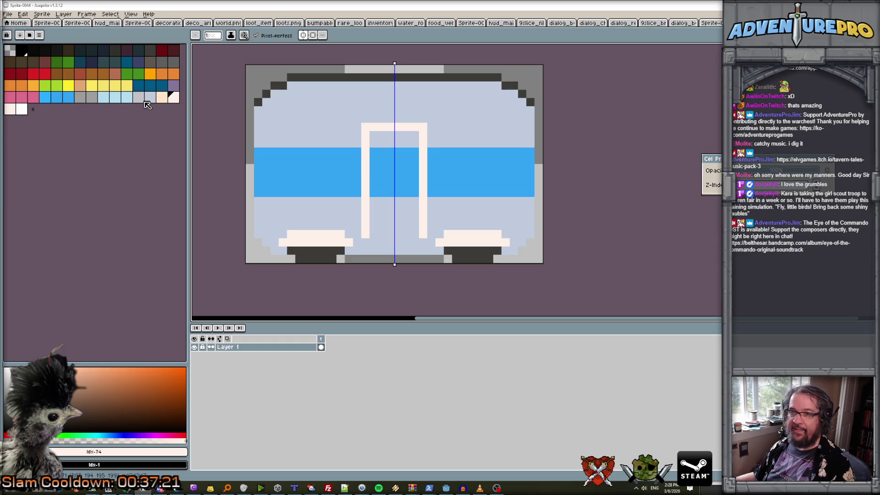
click(127, 97)
drag(365, 148, 365, 191)
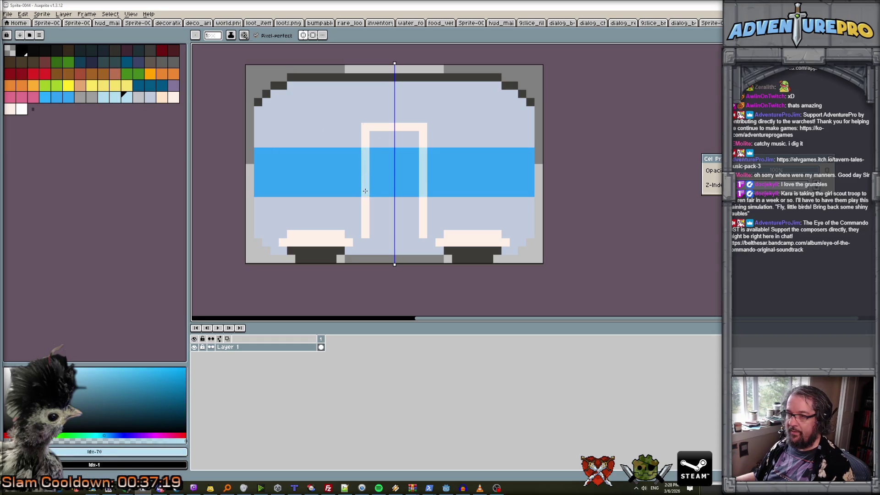
With symmetry off, repaint both door sides cream through the blue stripe.
click(303, 34)
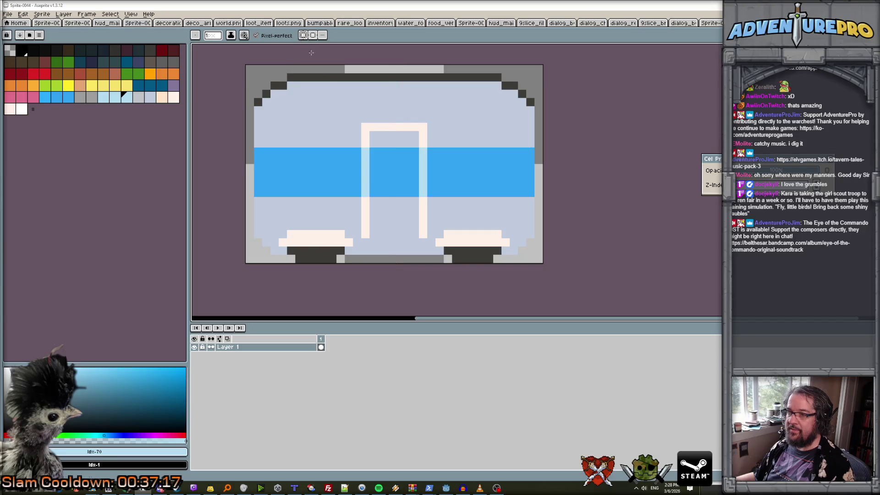
scroll(394, 164, down, 5)
scroll(372, 133, up, 2)
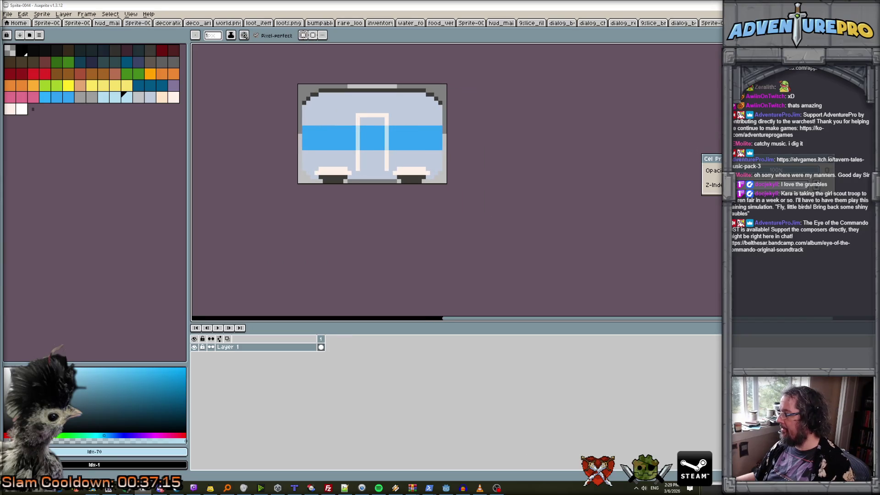
scroll(389, 122, up, 3)
alt+click(306, 129)
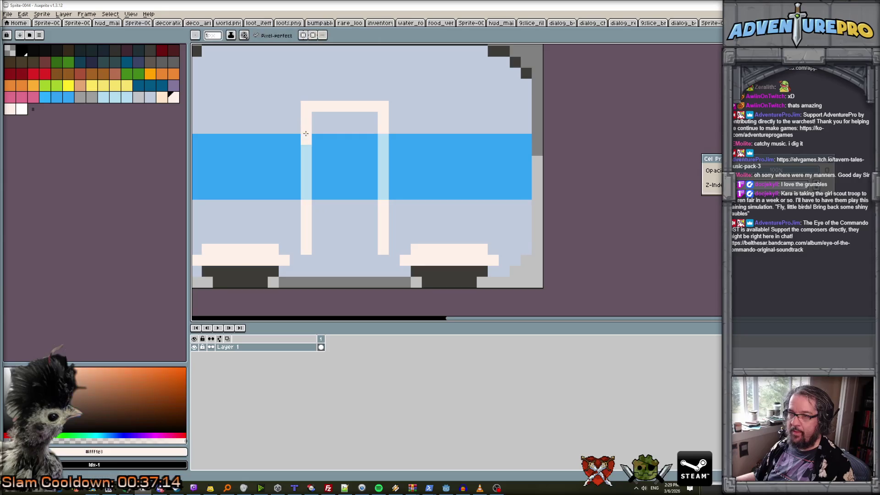
drag(306, 132, 306, 186)
drag(384, 133, 384, 199)
Paint a light-blue window inside the door and briefly check the camper references.
click(104, 98)
mouse_move(314, 139)
mouse_down()
mouse_move(373, 143)
mouse_move(372, 195)
mouse_move(318, 195)
mouse_move(318, 179)
mouse_move(346, 171)
mouse_move(340, 193)
mouse_up()
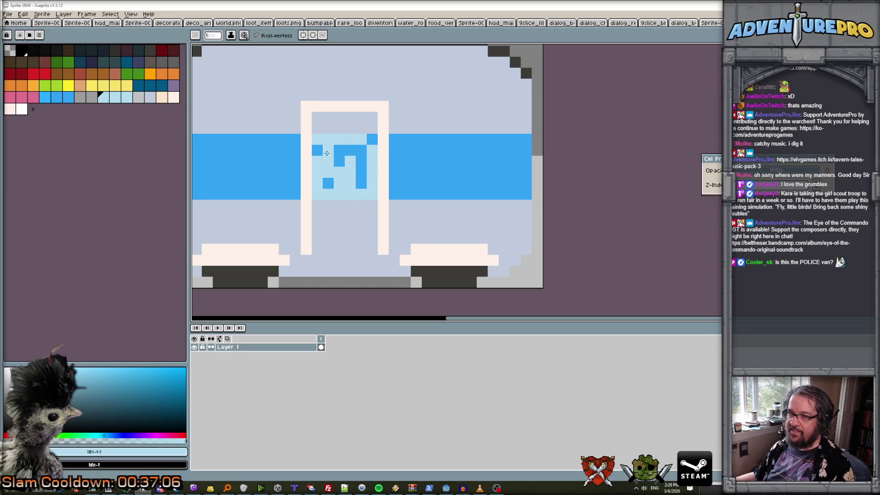
mouse_move(878, 98)
mouse_down()
mouse_move(697, 98)
mouse_move(359, 60)
mouse_up()
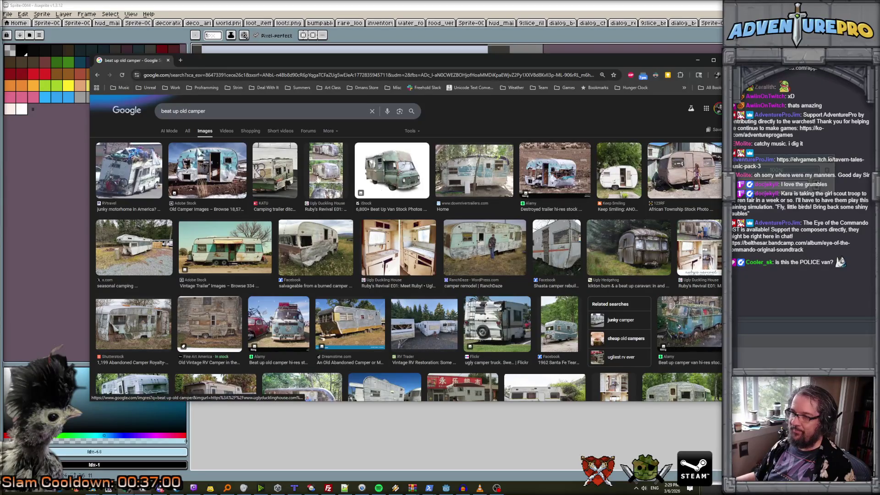
click(698, 59)
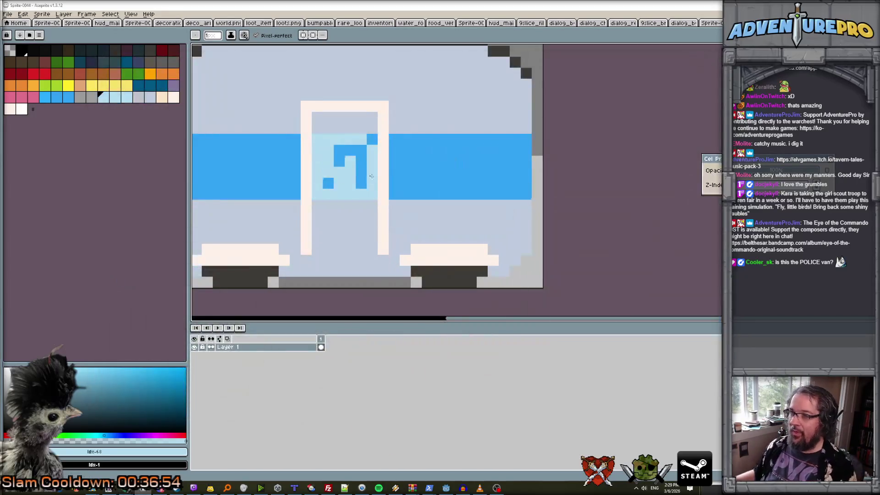
Repaint the dark-blue window pixels in light blue.
mouse_move(361, 162)
mouse_down()
mouse_move(350, 151)
mouse_move(359, 189)
mouse_up()
drag(361, 151, 373, 142)
scroll(360, 192, down, 3)
scroll(360, 193, up, 2)
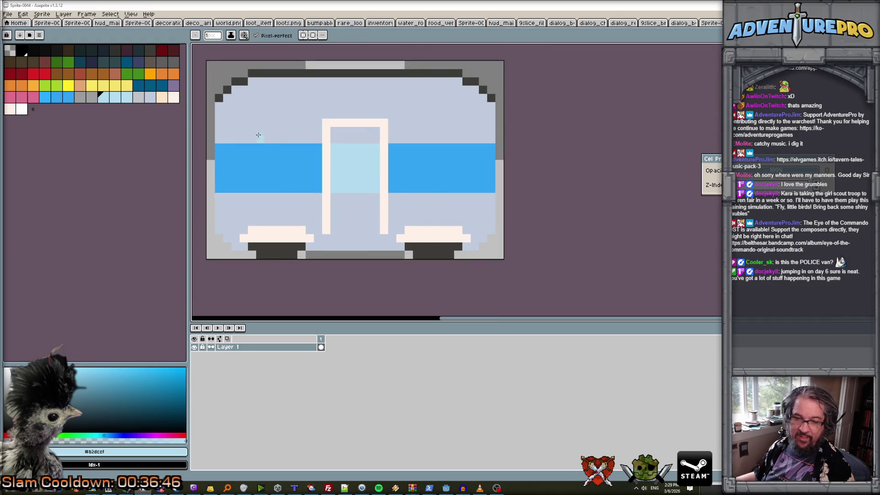
Draw a dark teal sill line along the bottom of the door.
click(113, 61)
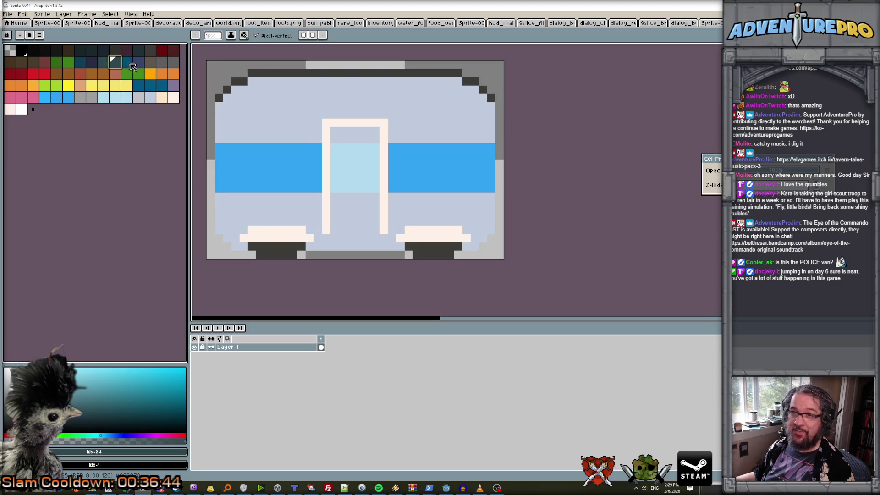
drag(325, 237, 379, 237)
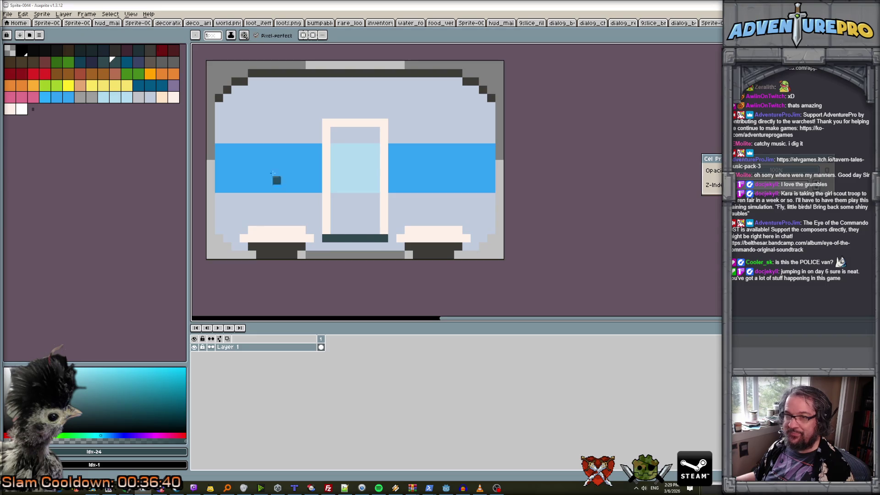
alt+click(277, 217)
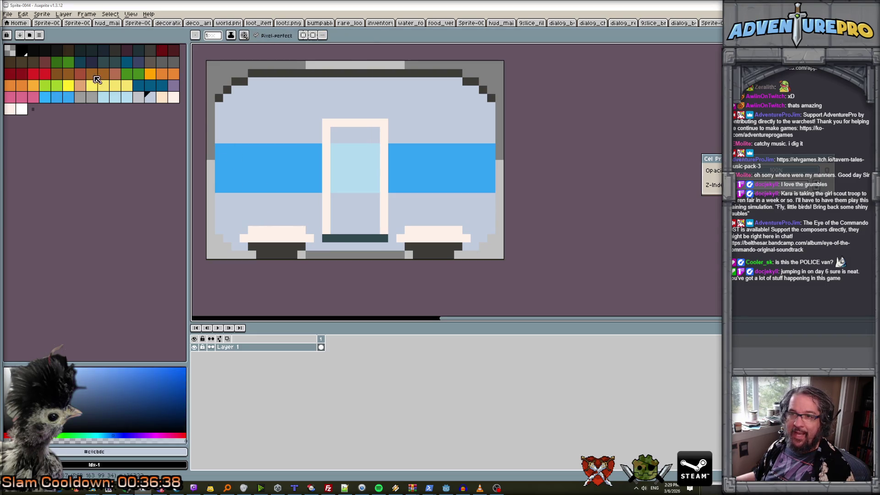
click(162, 62)
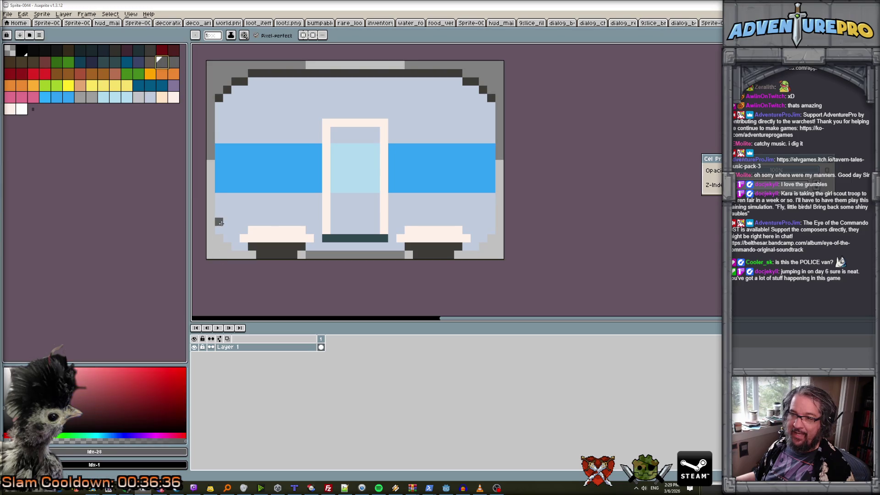
click(150, 97)
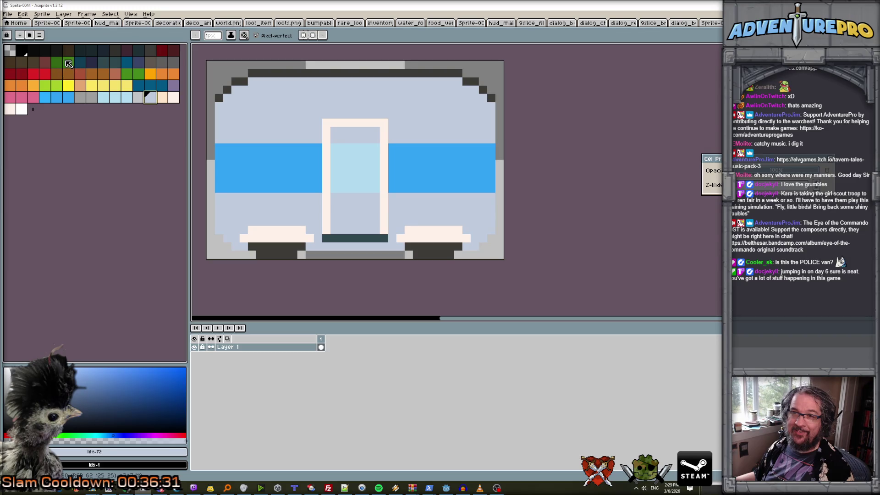
Outline the left, centre and right white blocks along the bottom in dark brown.
click(80, 50)
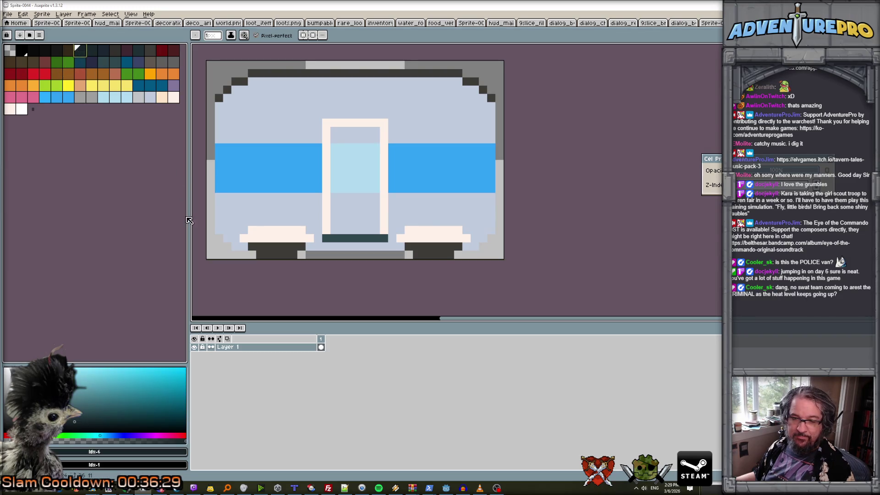
scroll(203, 233, up, 1)
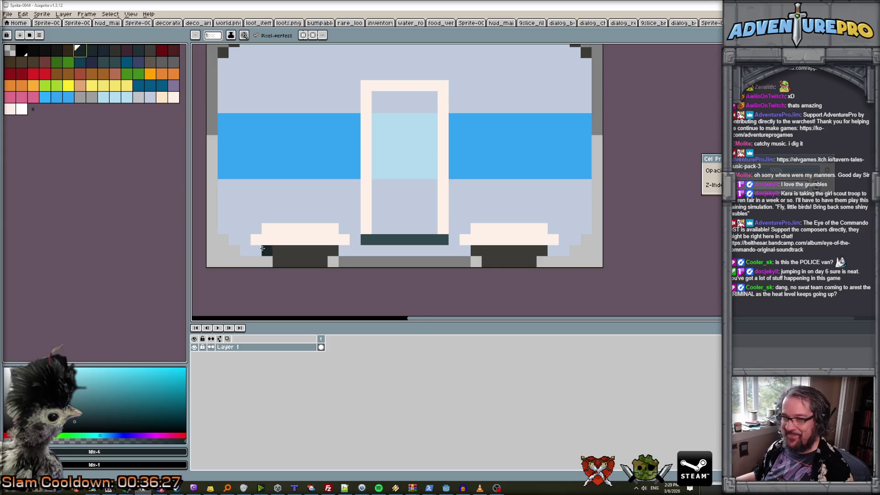
click(33, 61)
drag(227, 227, 246, 227)
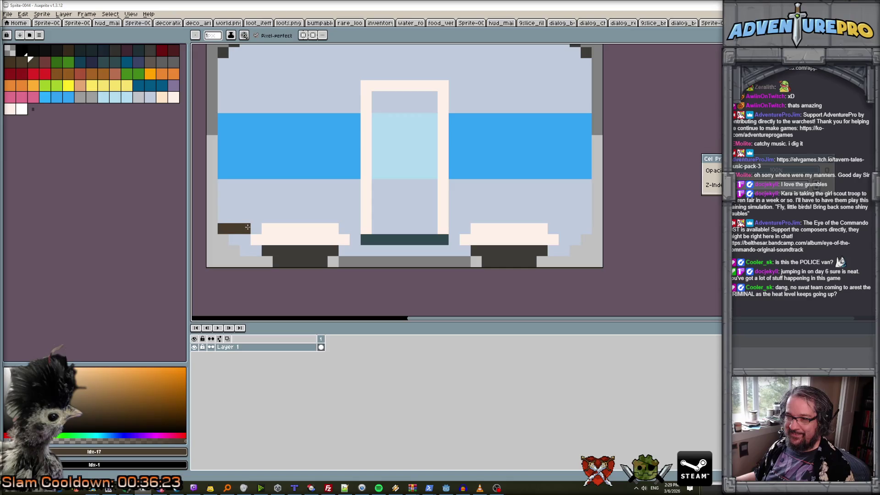
click(239, 238)
click(259, 251)
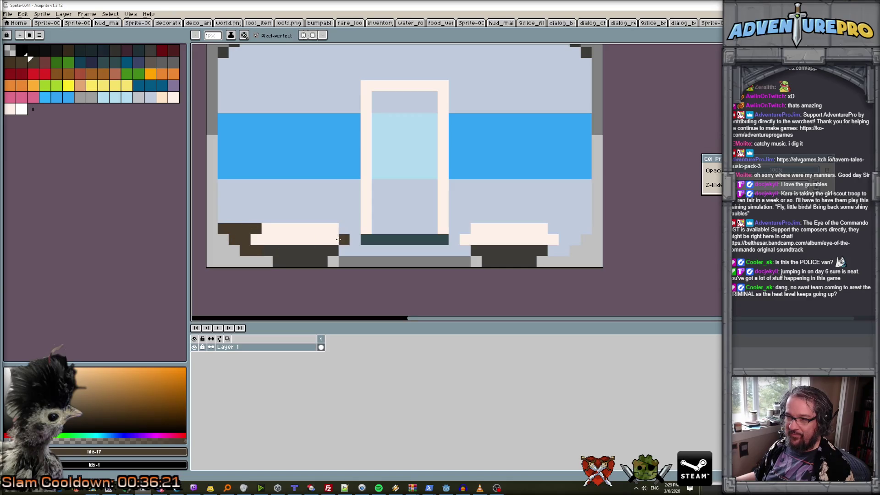
mouse_move(346, 248)
mouse_down()
mouse_move(463, 250)
mouse_move(465, 228)
mouse_up()
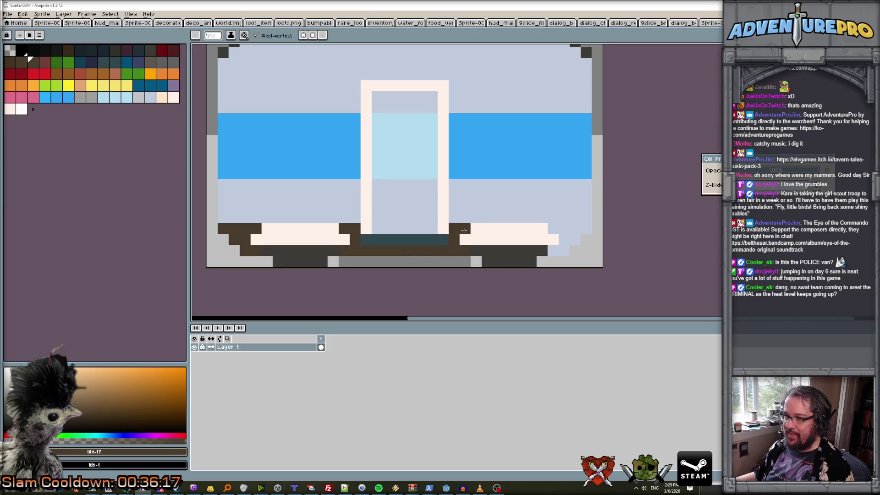
drag(552, 229, 571, 228)
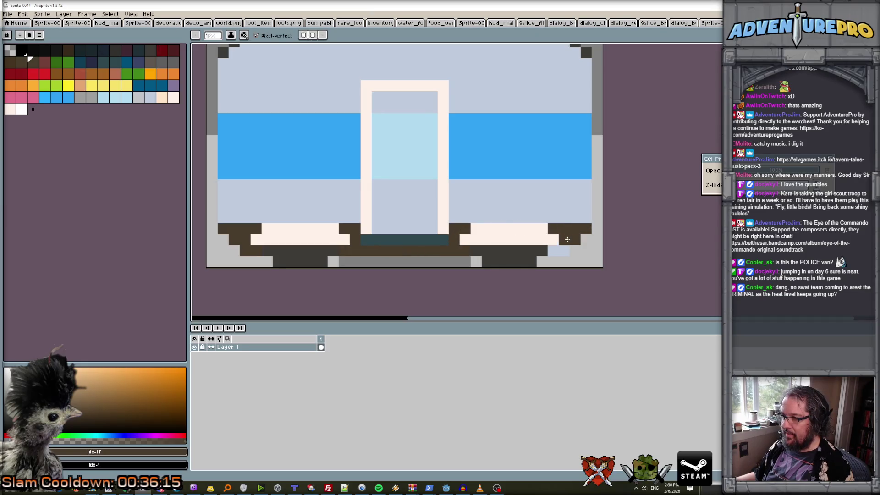
Repaint two stray dark teal pixels white.
scroll(552, 249, down, 4)
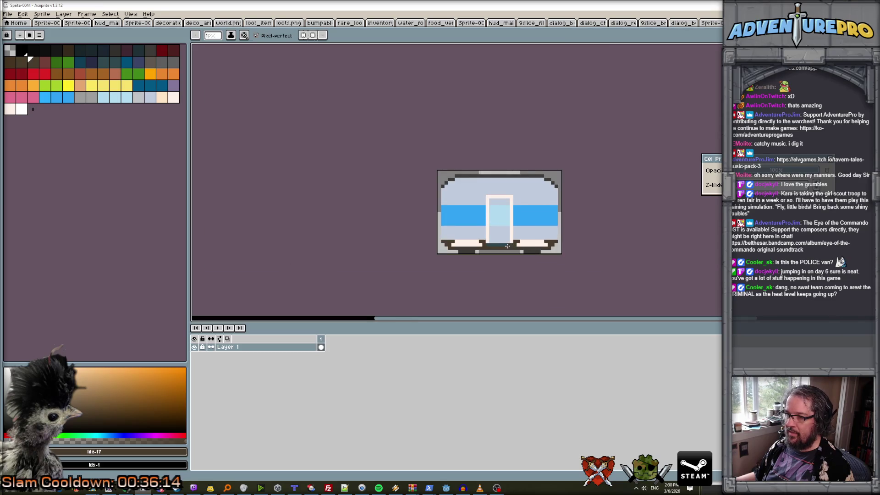
scroll(508, 246, up, 2)
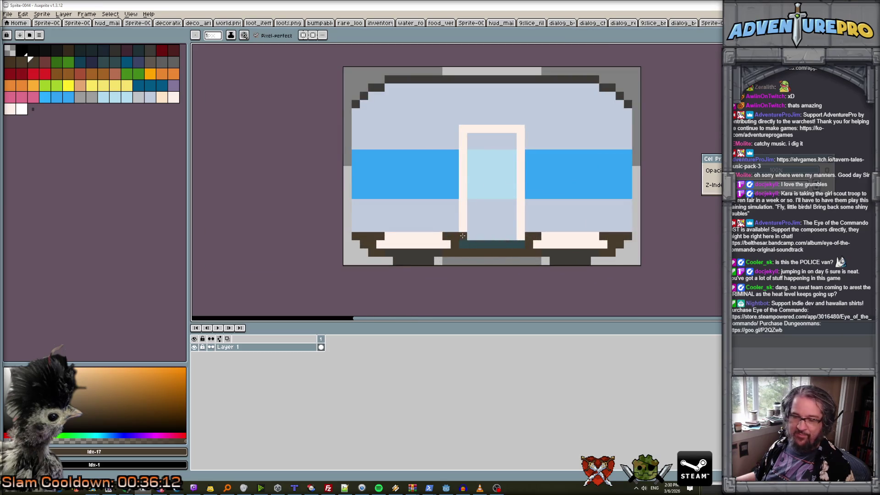
alt+click(462, 235)
click(463, 245)
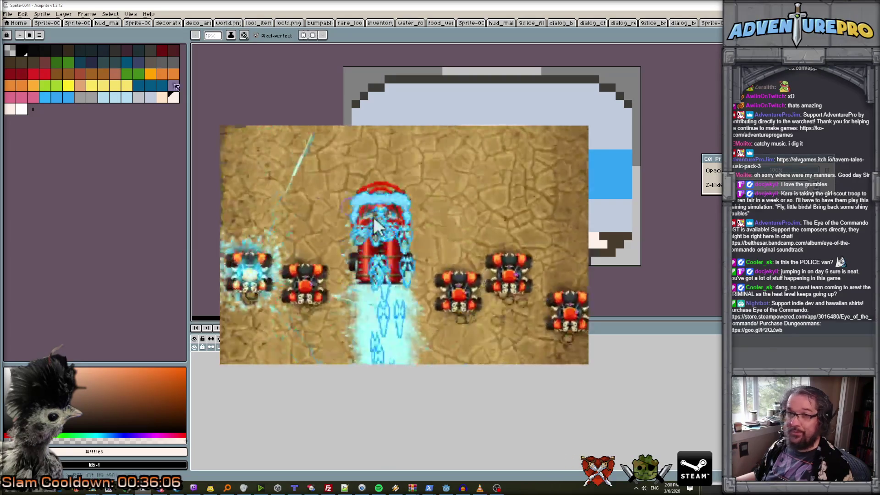
Pick a couple of palette colours, then switch to the Godot editor and run the project.
alt+click(374, 216)
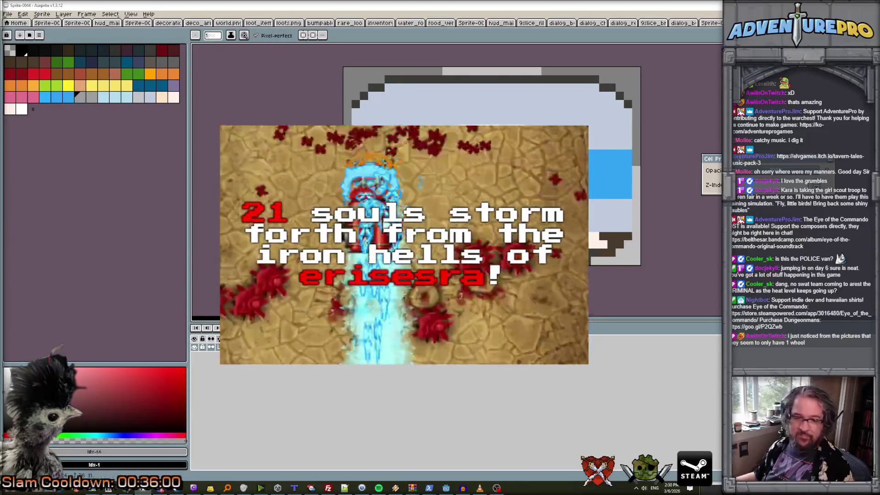
click(153, 54)
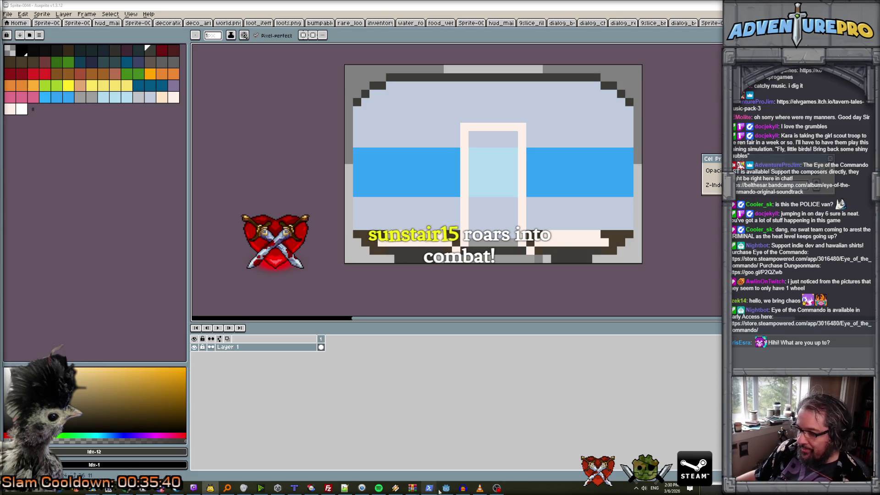
key(alt+Tab)
click(633, 19)
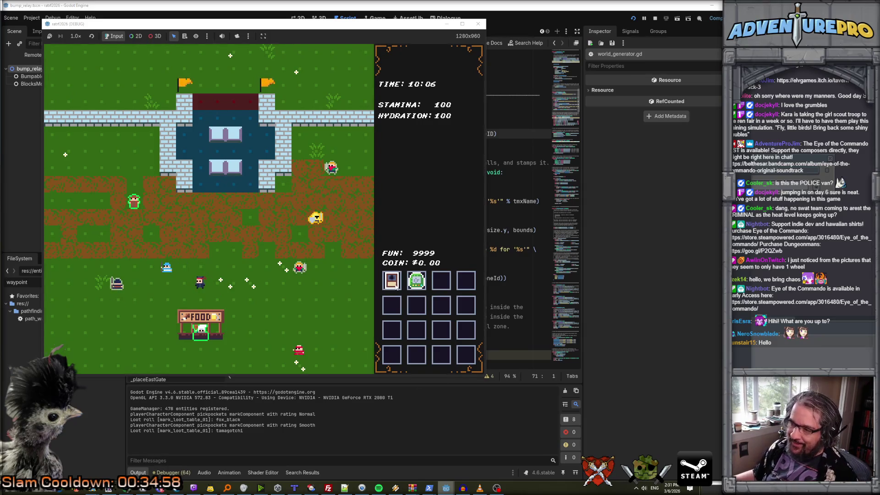
Play the game, pickpocketing villagers for fox_black and tamagotchi while coins reach $5.70.
mouse_move(395, 284)
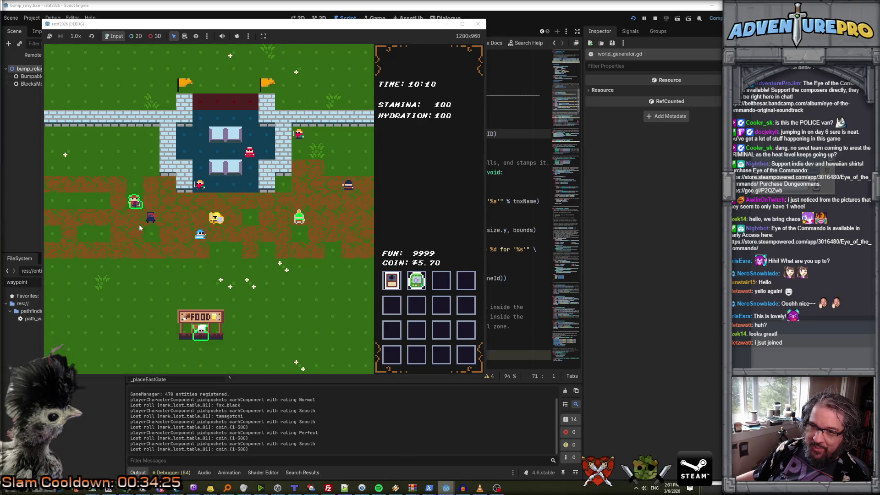
Talk to the Fence, agree to do business, and add both stolen items to the sale.
key(e)
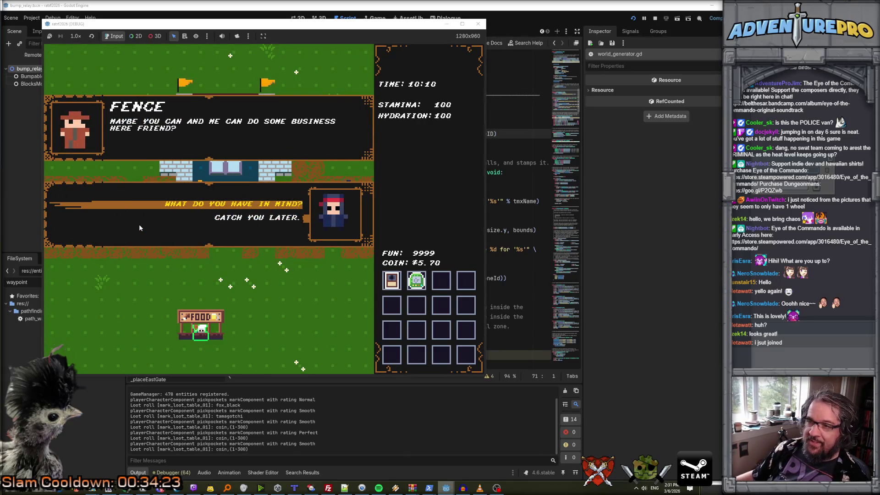
click(219, 207)
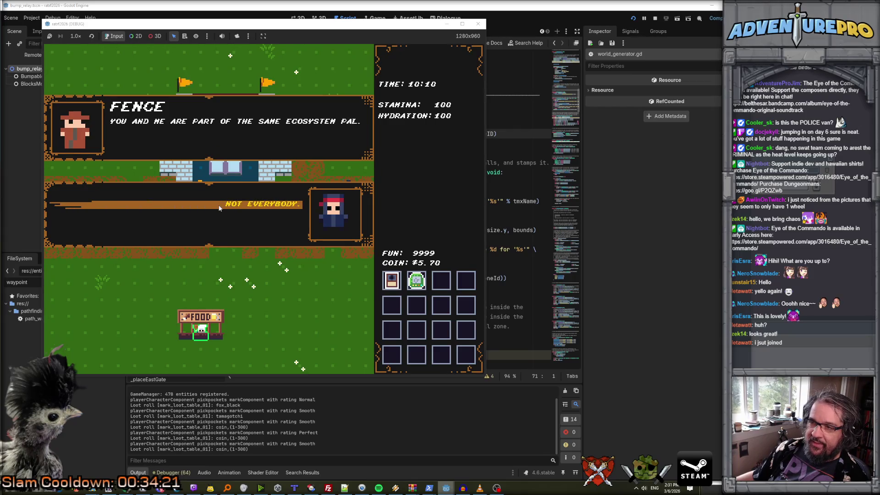
click(253, 206)
click(258, 207)
click(263, 206)
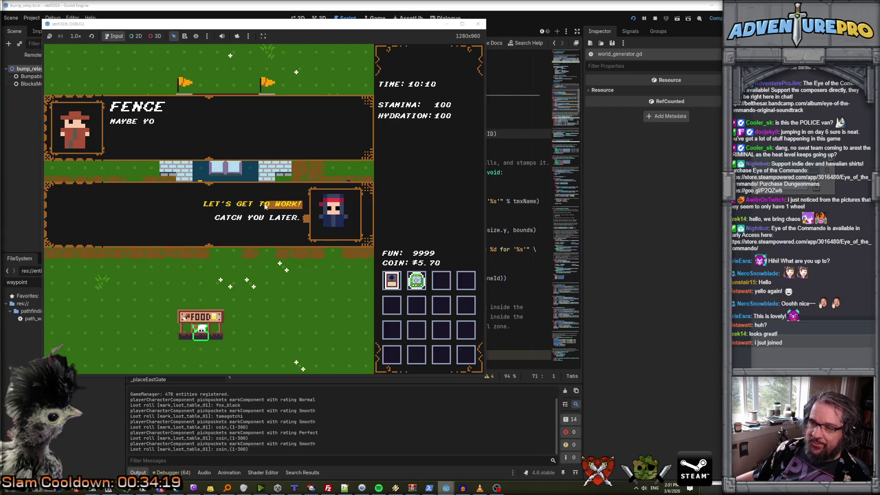
click(265, 206)
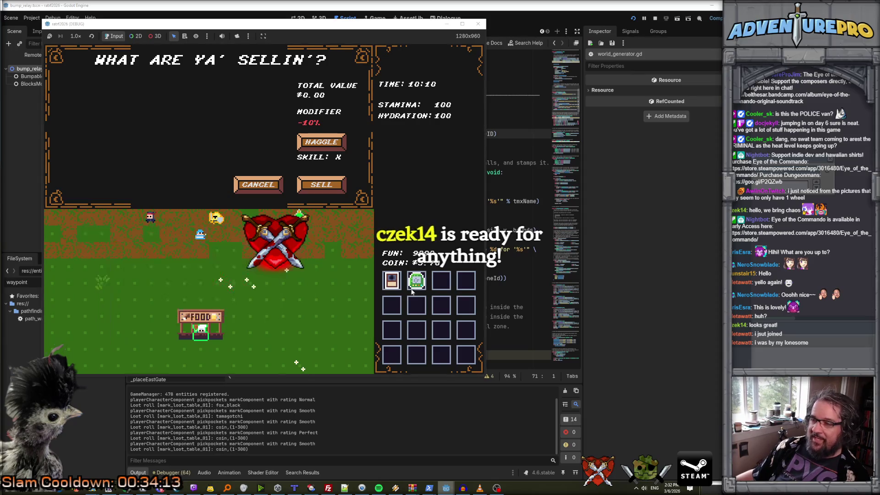
click(392, 281)
click(419, 284)
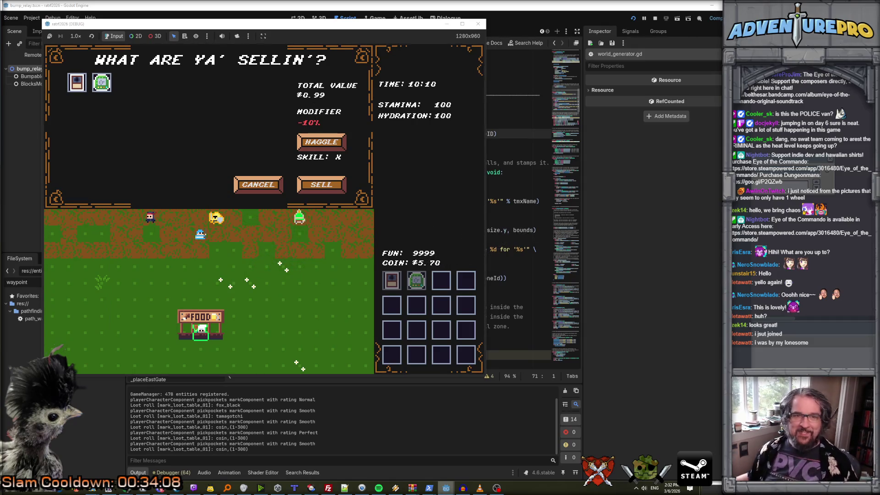
Win the haggle coin flip and sell both items, raising coins to $6.97.
click(327, 146)
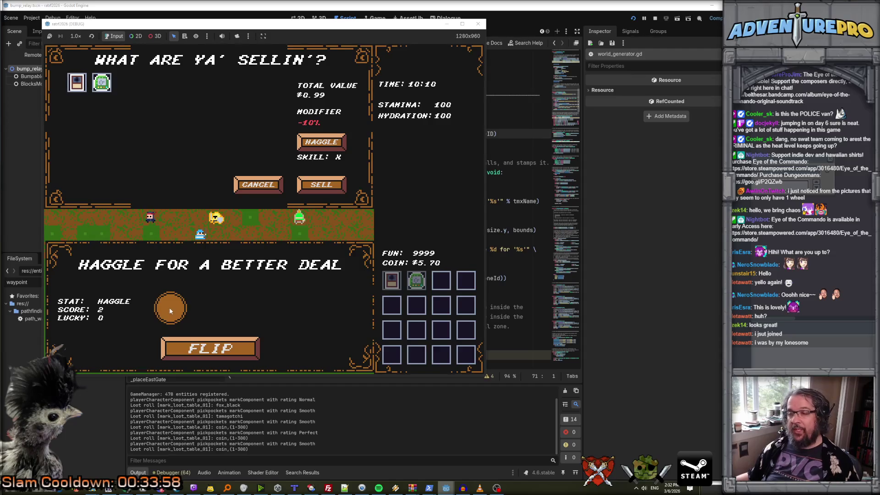
click(207, 348)
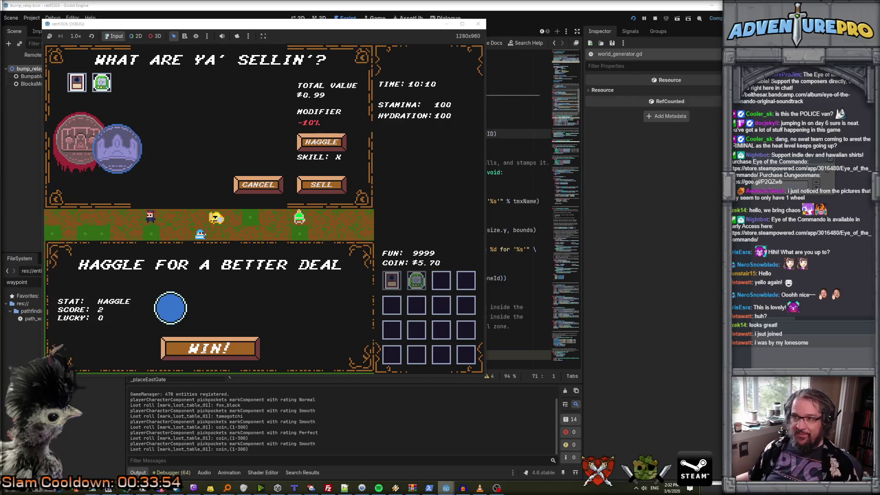
click(204, 350)
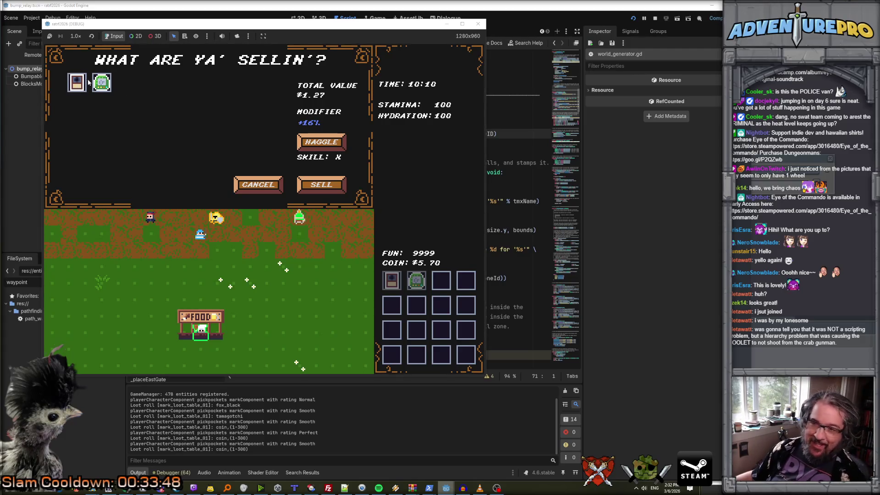
click(312, 187)
Walk to the food vendor, offer to sell things, and end the conversation.
key(Down)
key(Down)
key(Down)
key(Right)
key(Right)
key(Right)
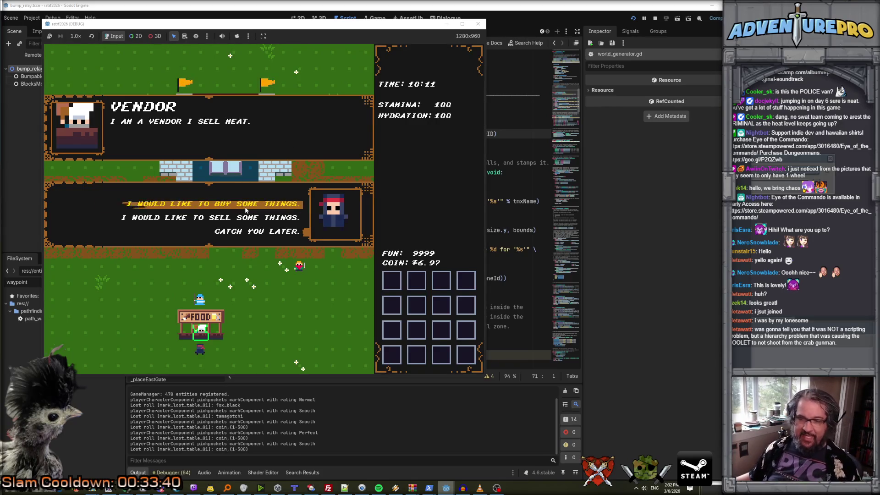
click(230, 223)
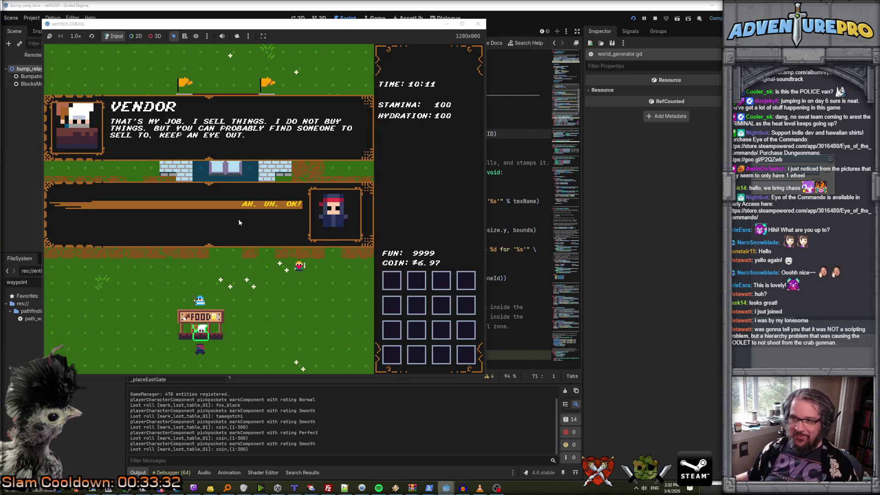
click(231, 221)
click(259, 235)
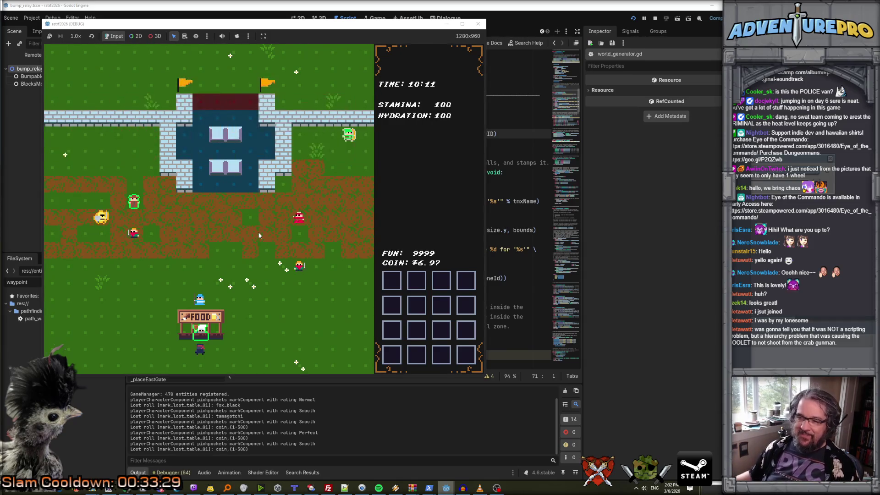
Pickpocket a slingshot and a guard's item, then flee the guards into new map areas.
key(Right)
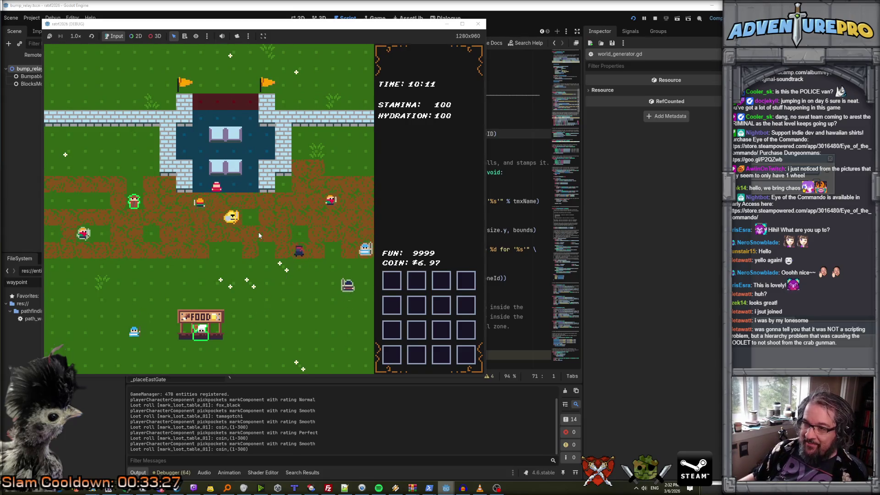
key(Right)
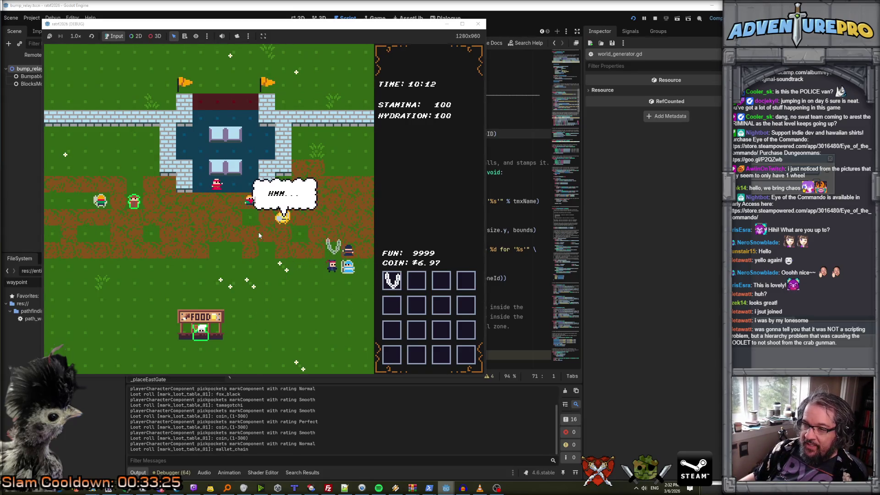
key(Right)
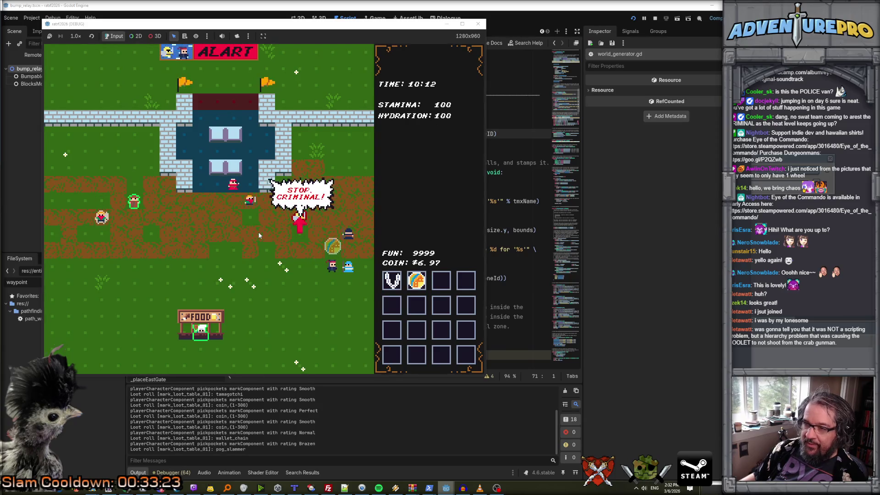
key(Down)
key(Down)
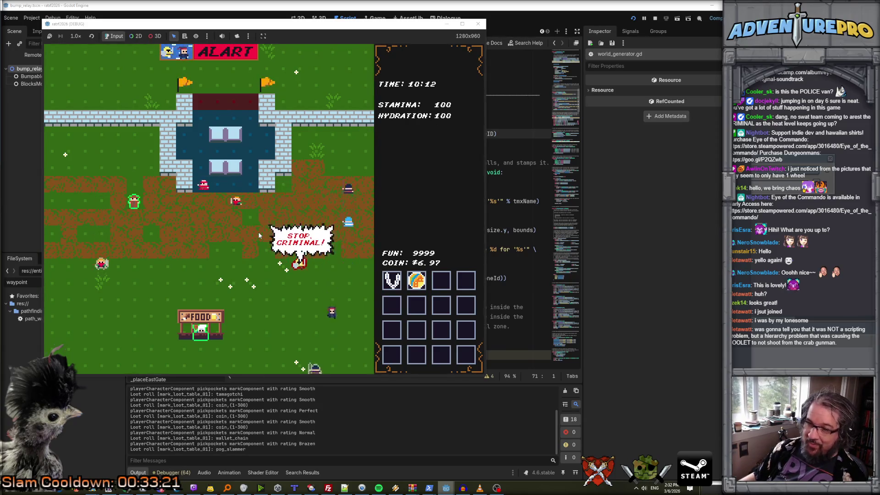
key(Down)
key(Down)
key(Down)
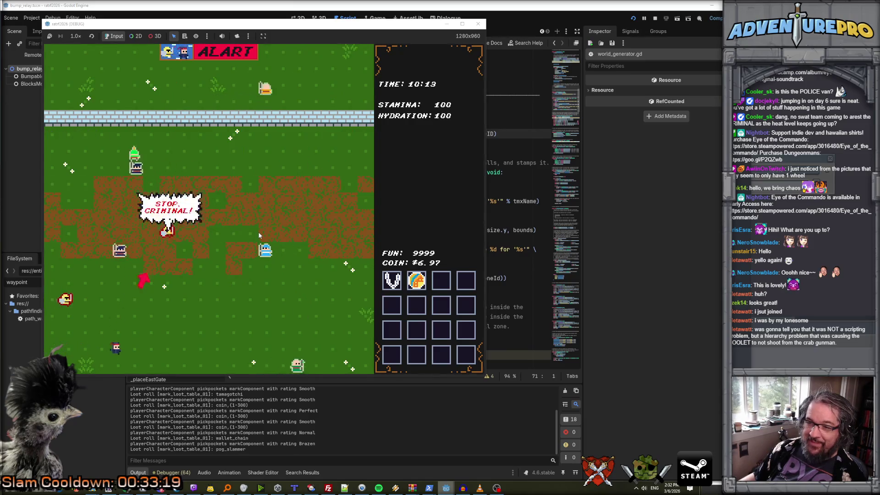
key(Right)
key(Right)
key(Right)
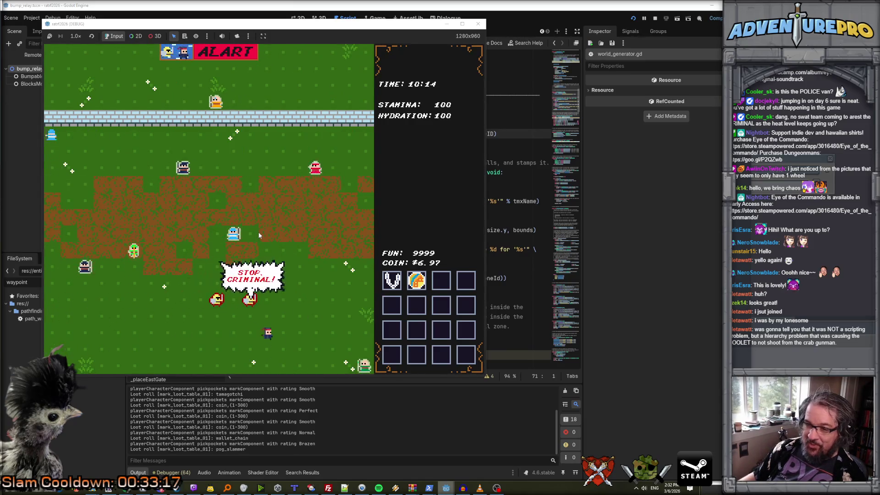
key(Down)
key(Down)
key(Down)
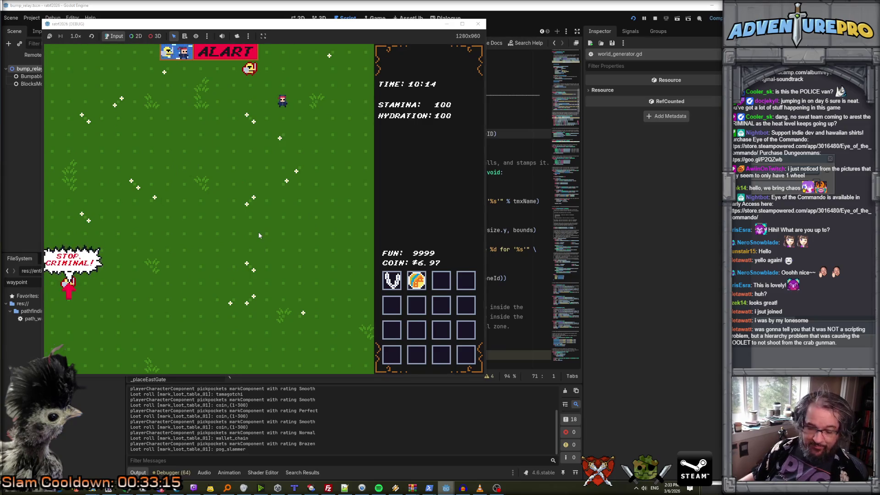
key(Down)
key(Down)
key(Down)
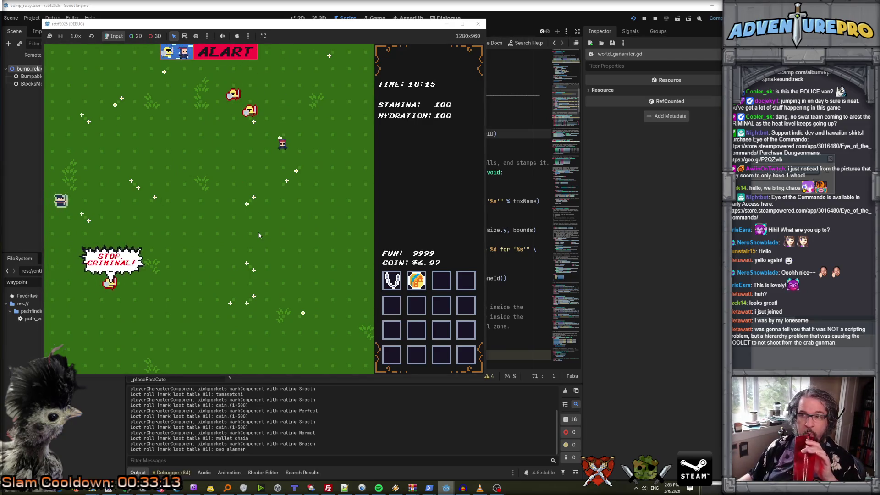
key(Right)
key(Right)
key(Up)
key(Up)
key(Up)
key(Right)
key(Right)
key(Right)
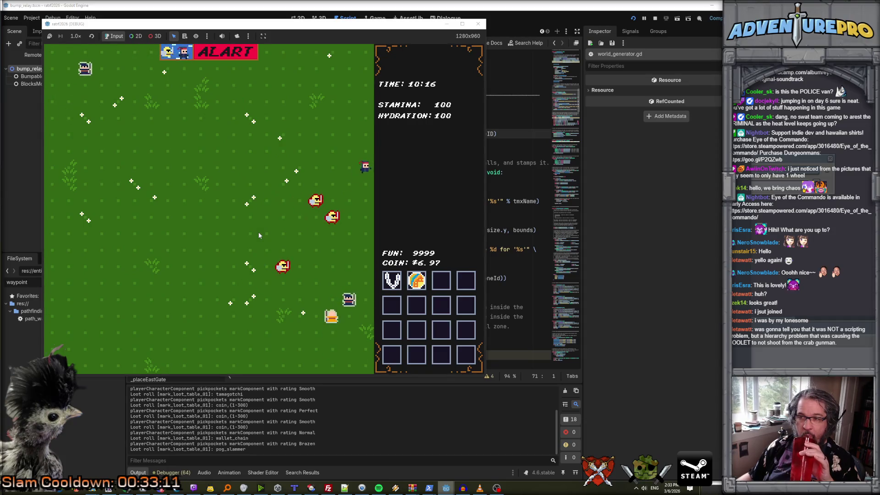
key(Right)
key(Right)
key(Right)
Cross the field, evade the chasing police, and walk under a guard to trigger the arrest.
key(Down)
key(Down)
key(Down)
key(Right)
key(Right)
key(Right)
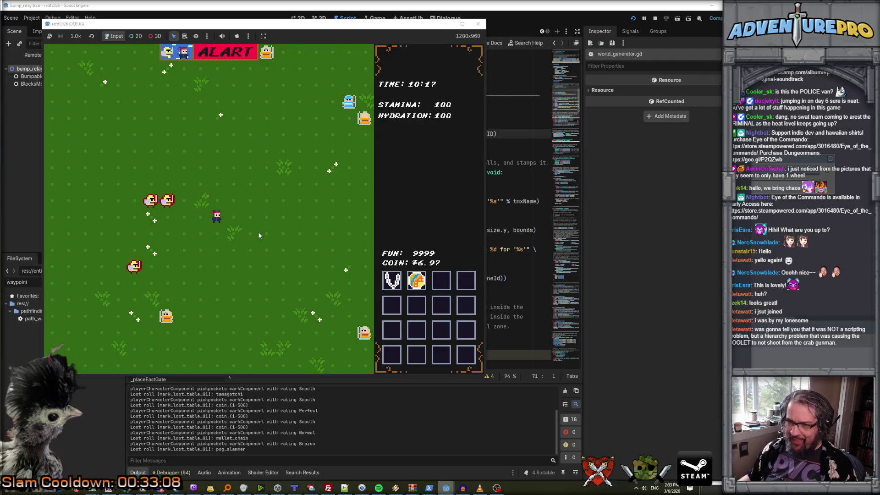
key(Down)
key(Right)
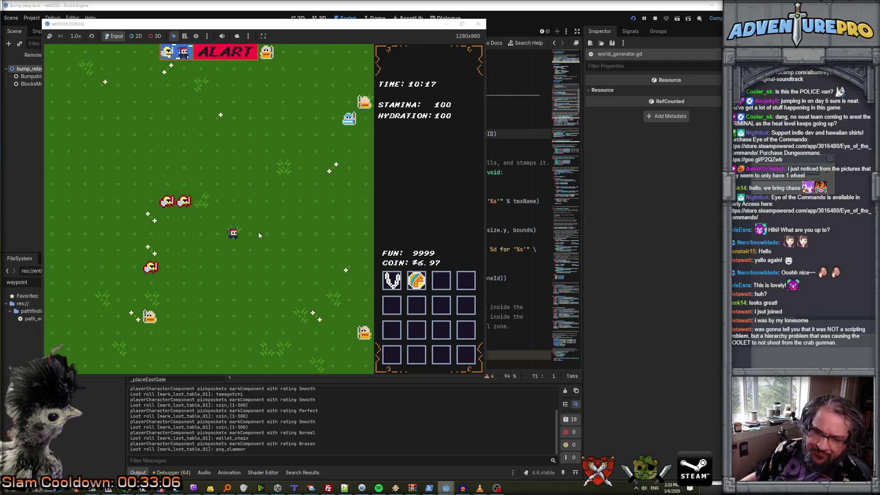
key(Right)
key(Right)
key(Down)
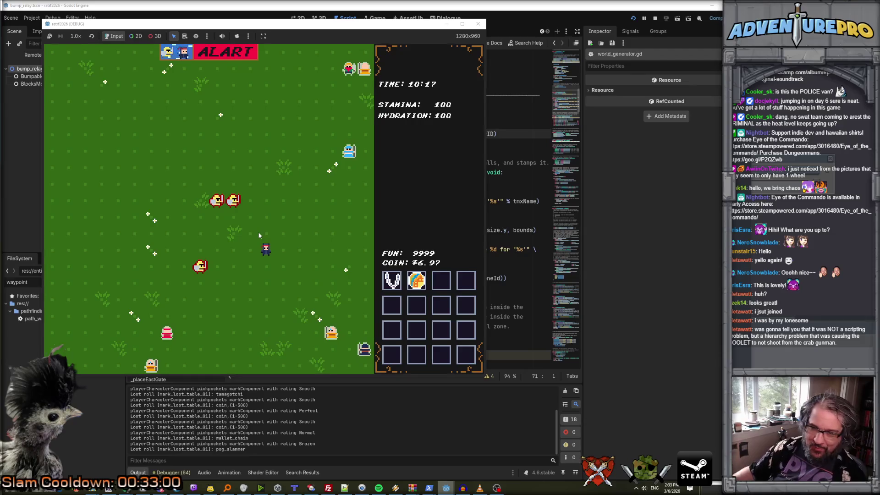
key(Right)
key(Up)
key(Right)
key(Up)
key(Left)
key(Up)
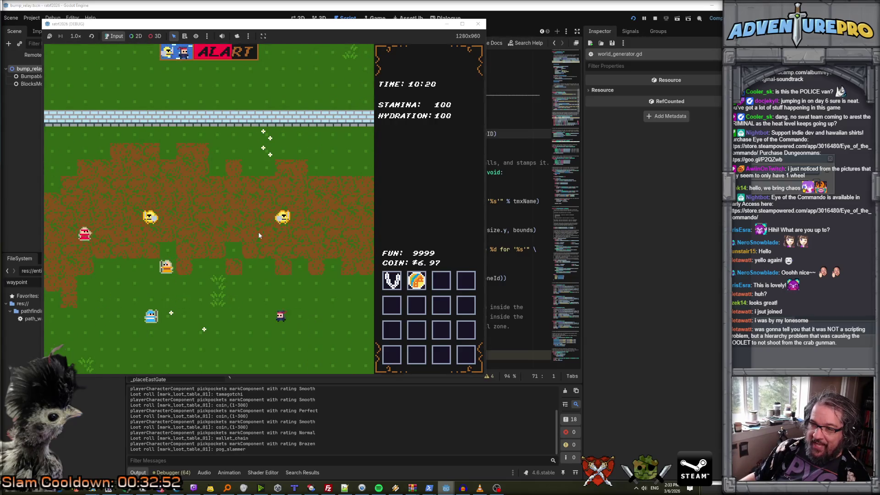
key(Up)
key(Right)
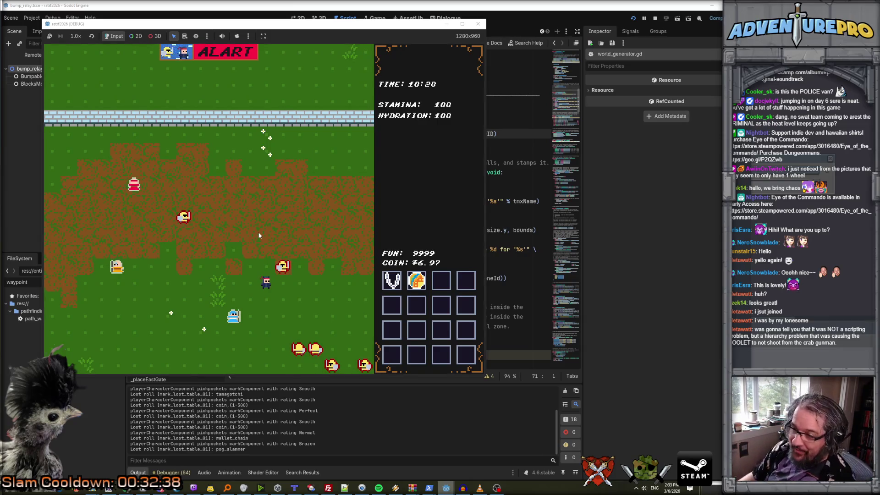
key(Right)
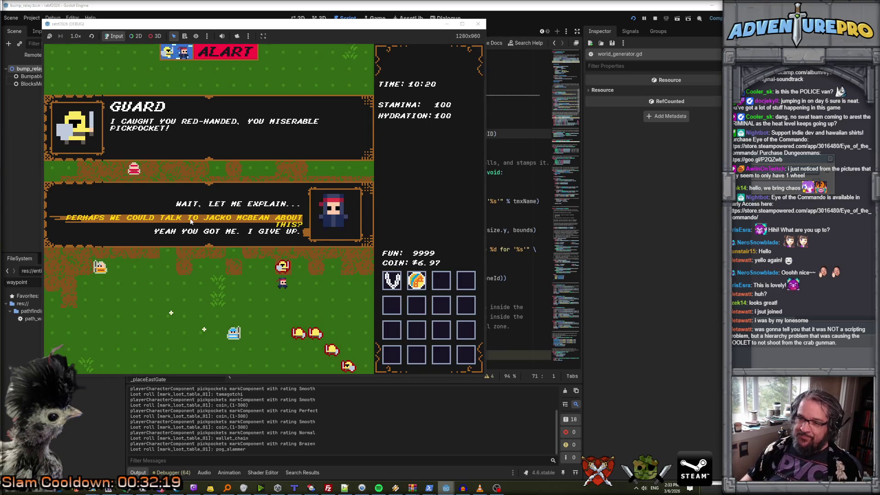
Talk out of the arrest with 'Wait, let me explain' and win the coin flip.
click(222, 205)
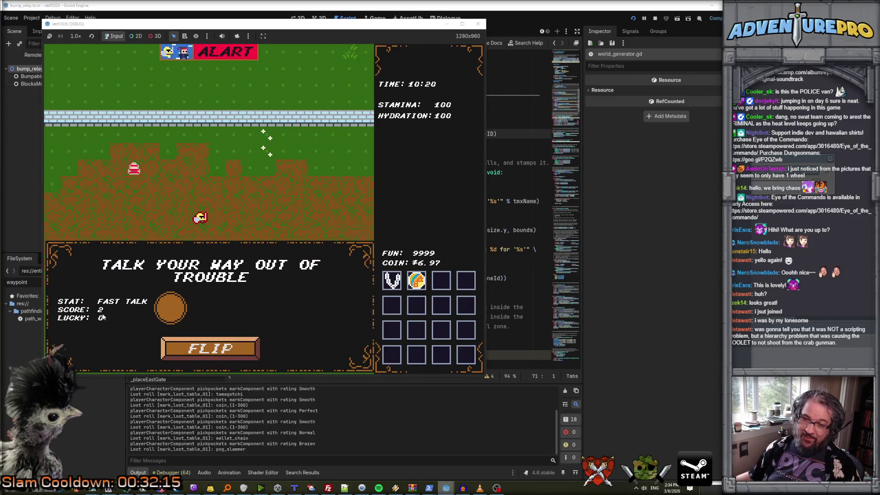
click(248, 344)
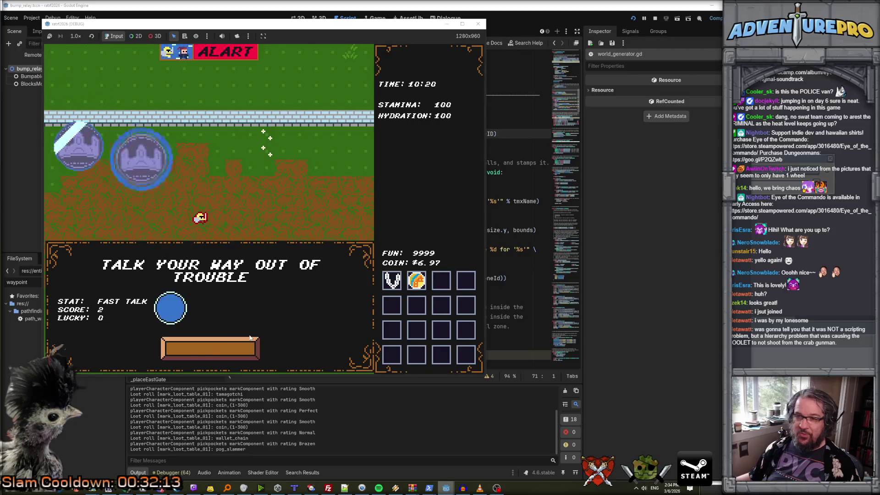
click(205, 350)
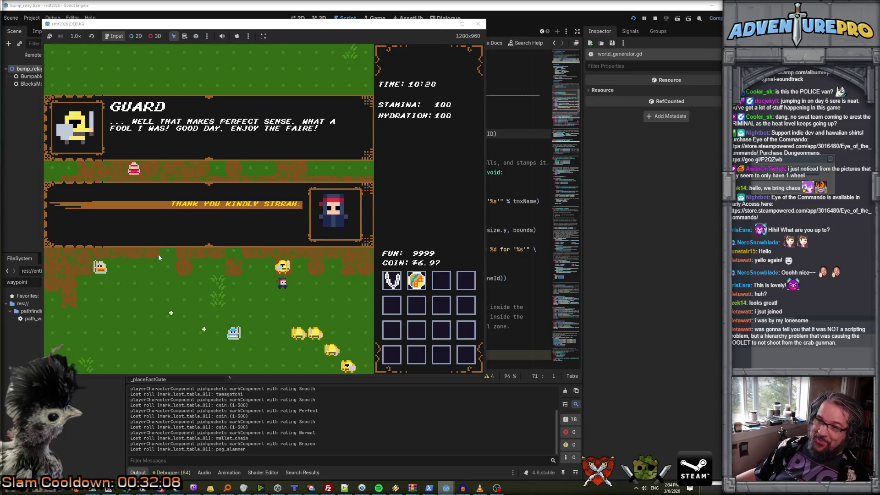
click(261, 206)
Walk east into a new screen and head south across the field.
key(Left)
key(Right)
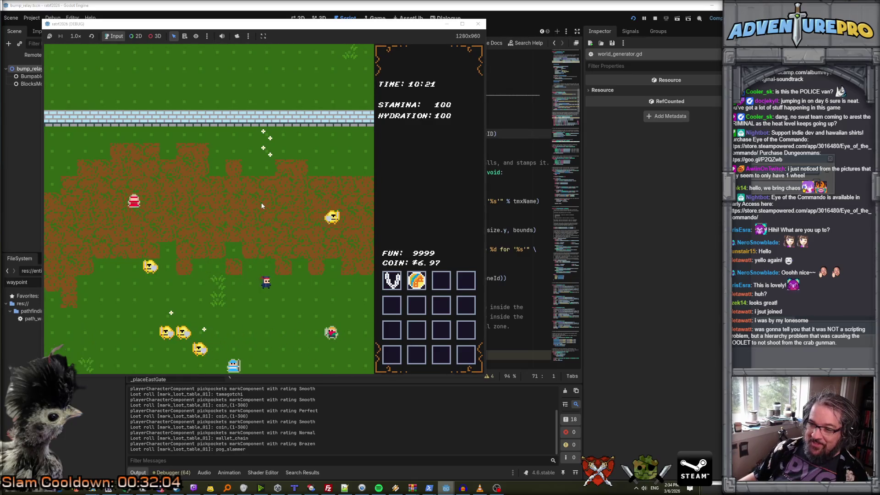
key(Right)
key(Down)
key(Down)
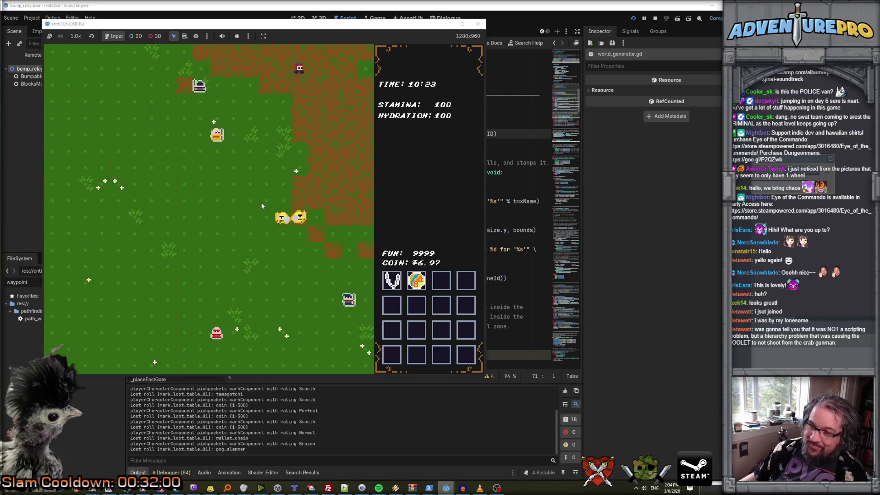
key(Right)
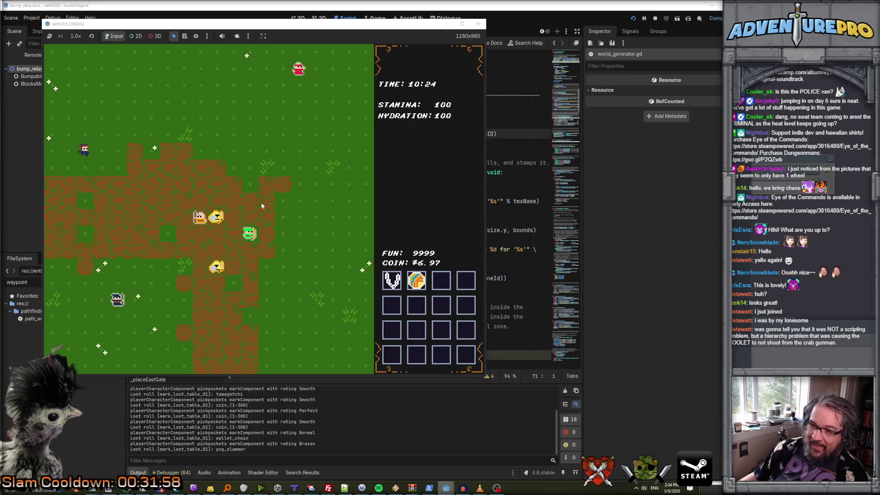
key(Right)
key(Down)
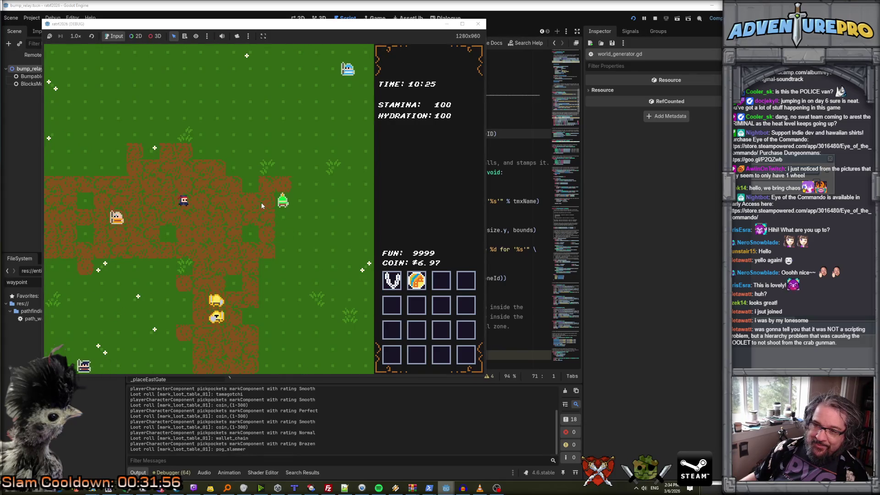
key(Down)
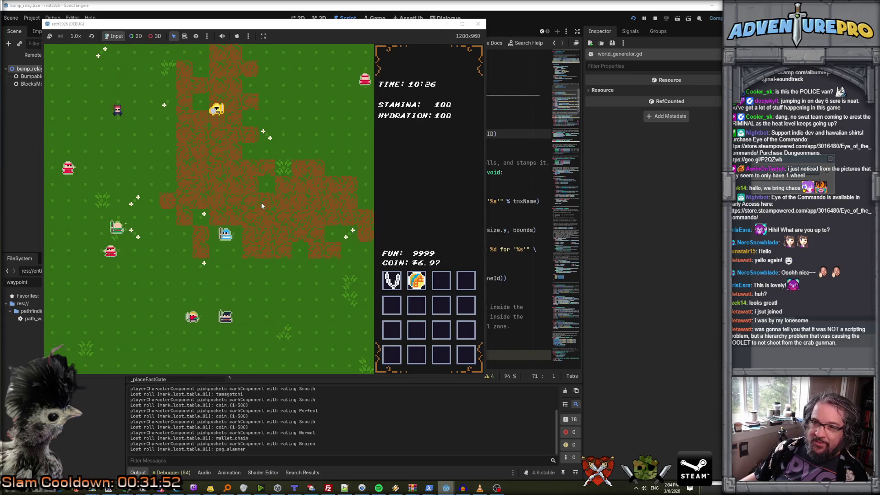
Pickpocket passersby for the Dog Sunscreen and a fake ID.
key(Right)
key(Left)
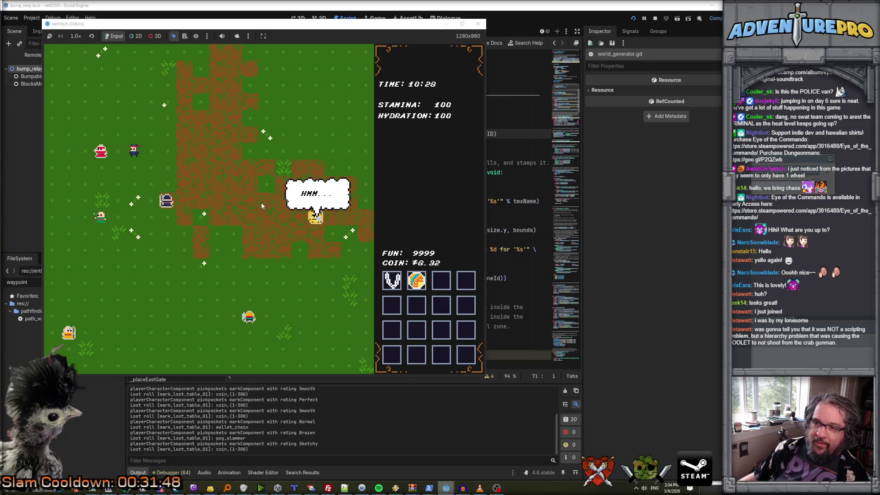
key(Left)
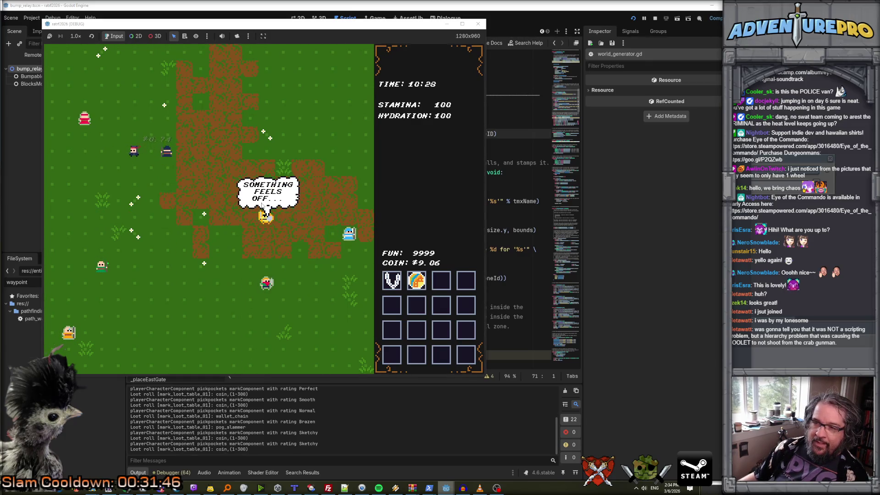
key(Up)
key(Down)
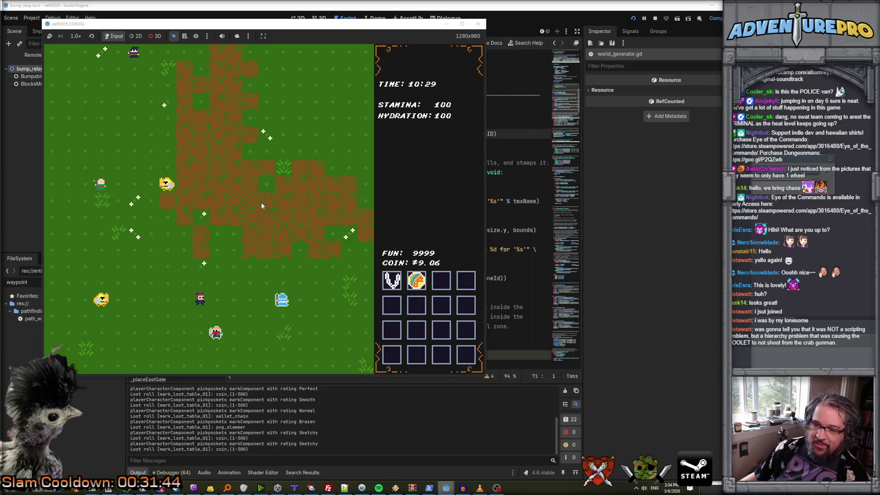
key(Left)
key(Right)
key(Up)
key(Right)
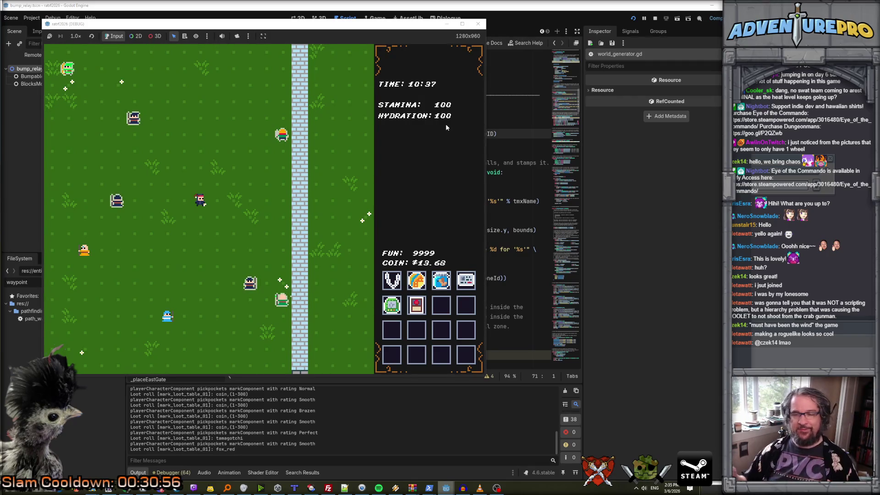
Pickpocket more NPCs for the garbage pail, $2.27 and $1.83.
key(Down)
key(Down)
key(Down)
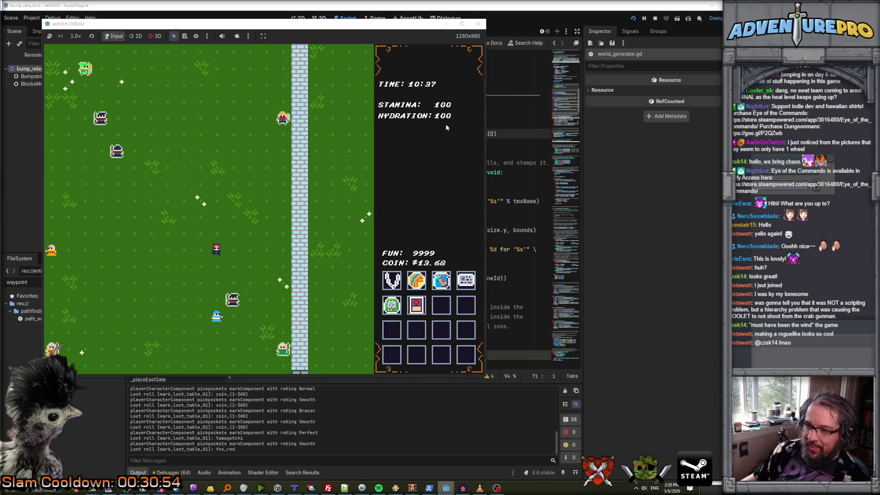
key(Right)
key(Right)
key(Up)
key(Up)
key(Left)
key(Left)
key(Left)
key(Up)
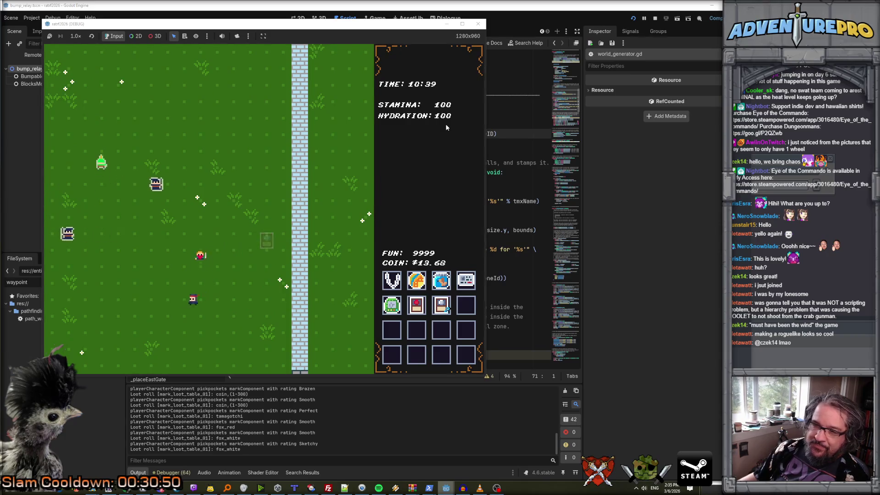
key(Up)
key(Up)
key(Up)
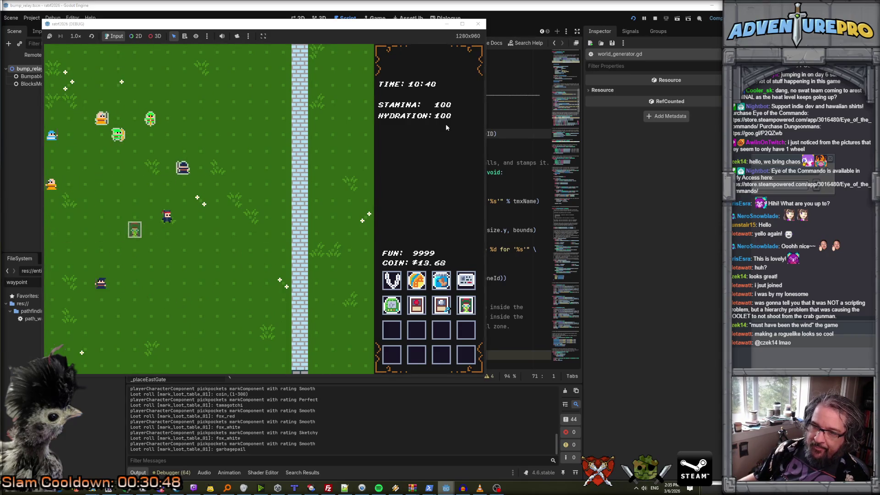
key(Right)
key(Right)
key(Up)
key(Up)
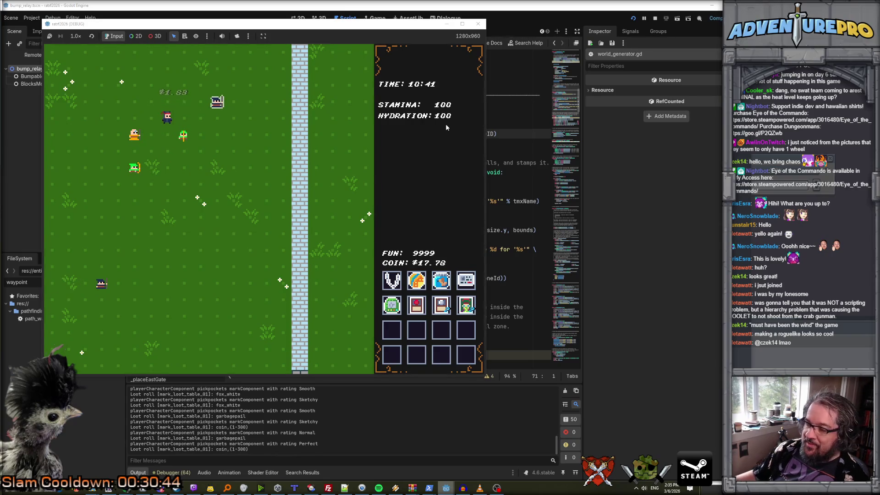
Read the info cards of the stolen loot items, then stop the running game.
mouse_move(467, 306)
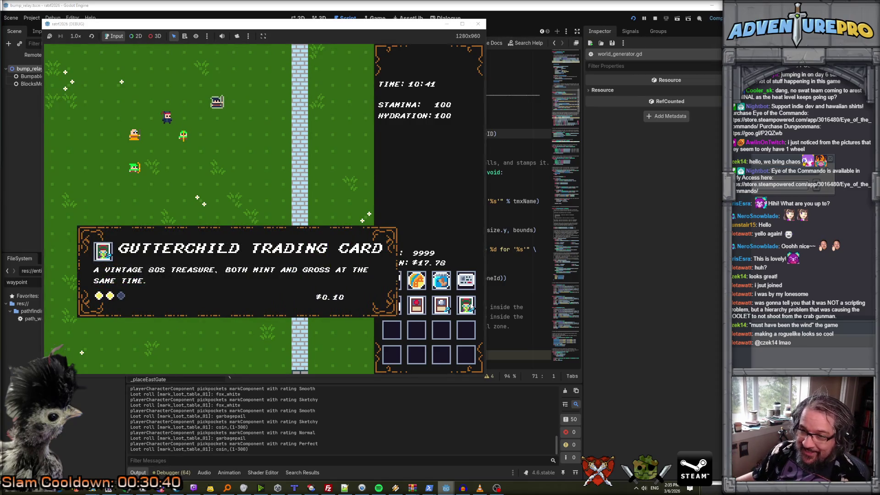
mouse_move(466, 280)
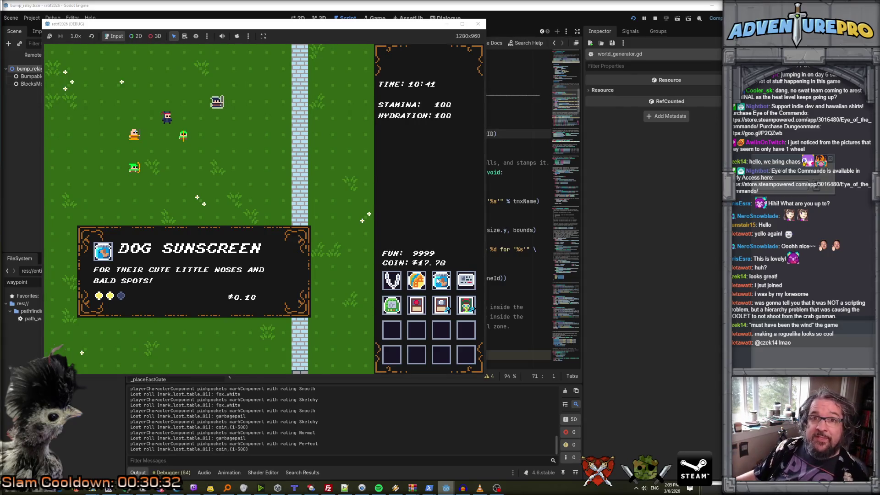
mouse_move(413, 286)
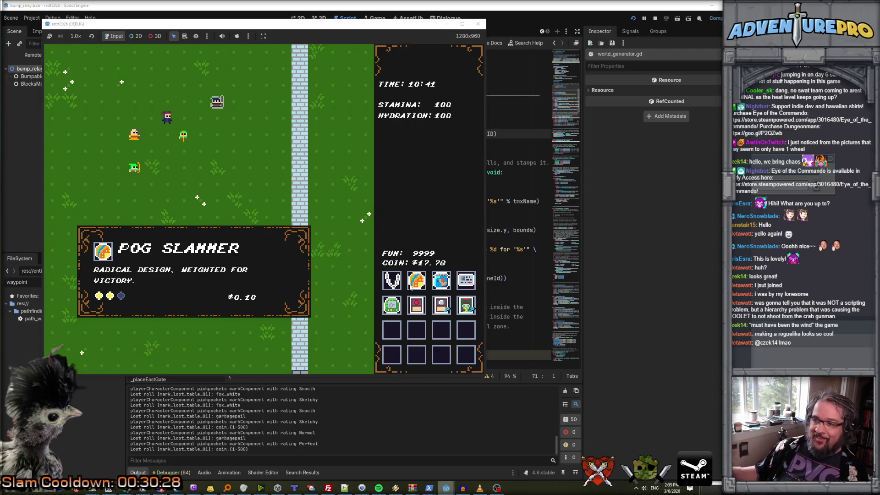
mouse_move(397, 312)
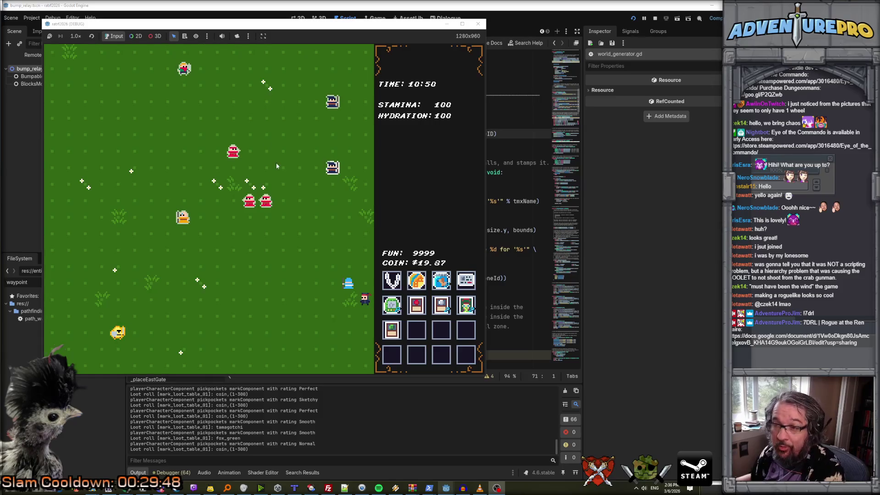
click(479, 26)
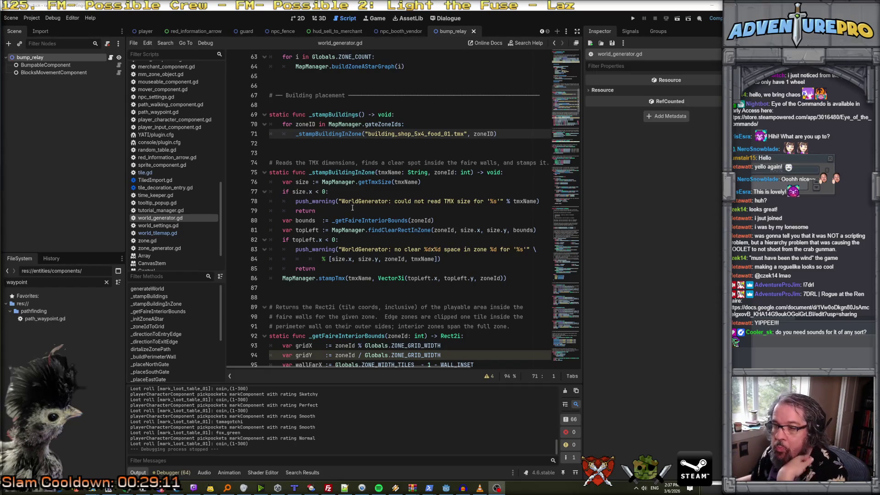
Read Claude's summary of the faire interior bounds change, open bump_relay_component.gd, and run the project.
scroll(351, 204, down, 5)
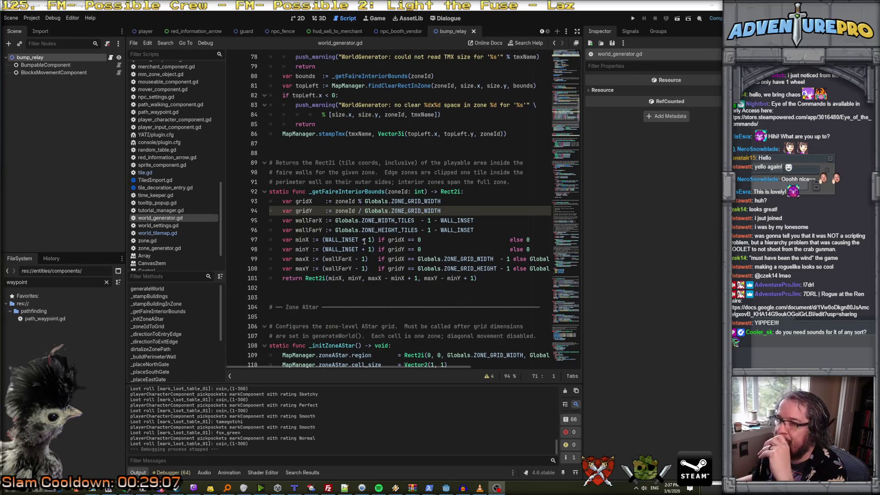
mouse_move(429, 488)
click(448, 465)
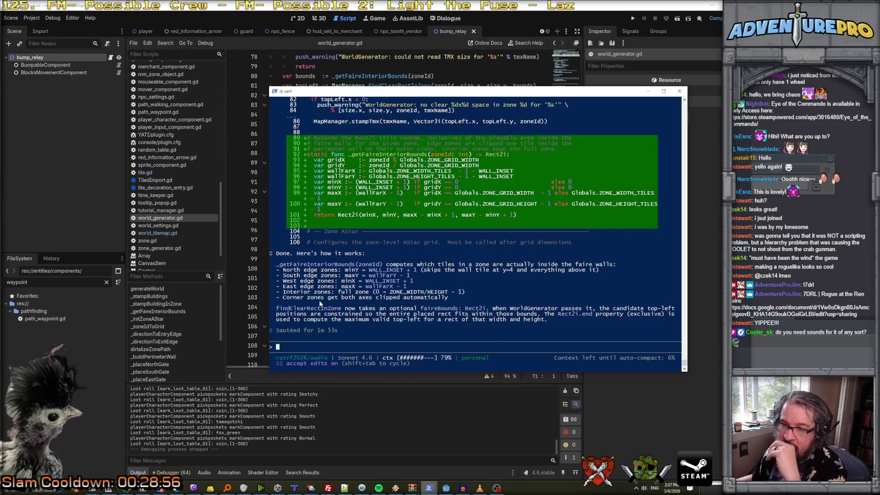
scroll(171, 95, up, 15)
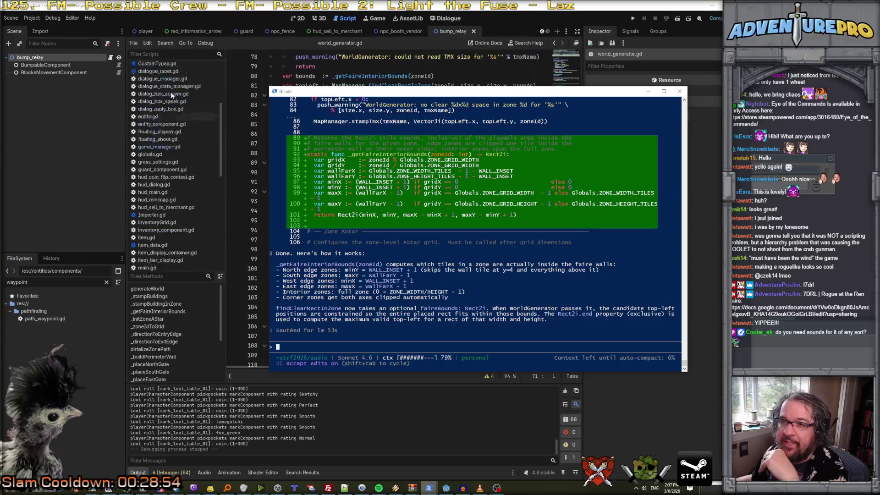
click(163, 113)
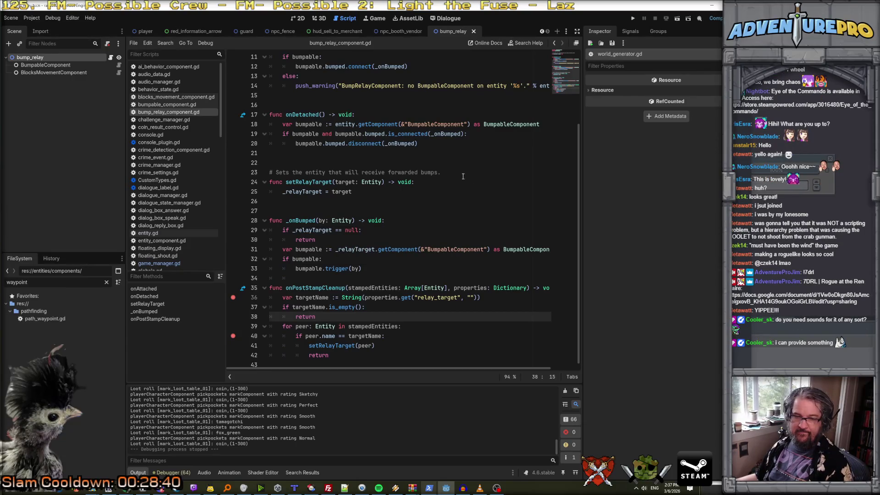
click(632, 18)
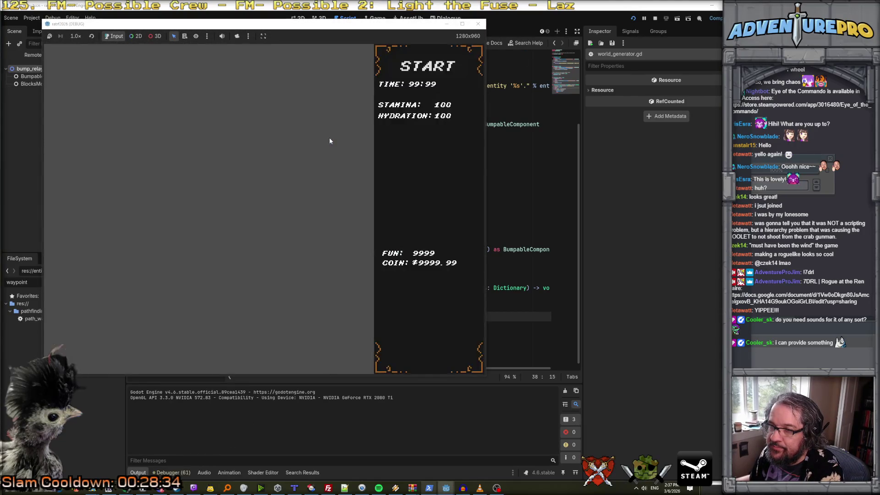
Start a new game, stop it, and select the bump_relay root node in the Scene tree.
click(414, 72)
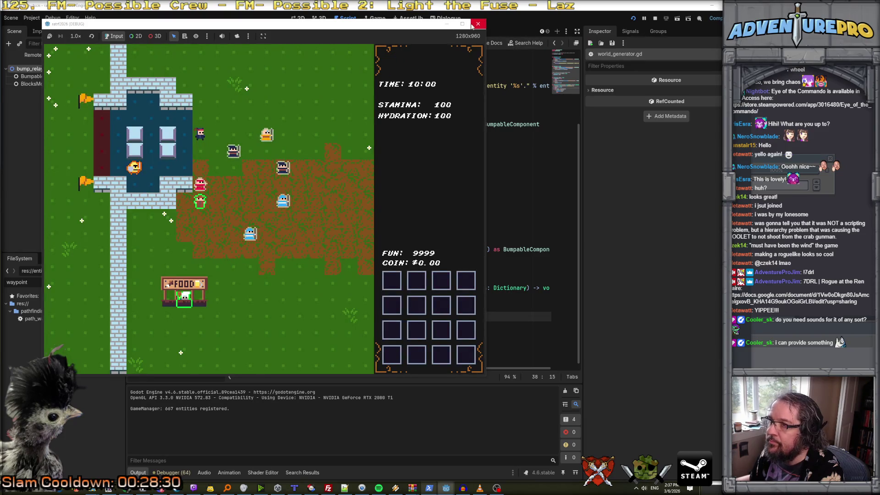
click(656, 19)
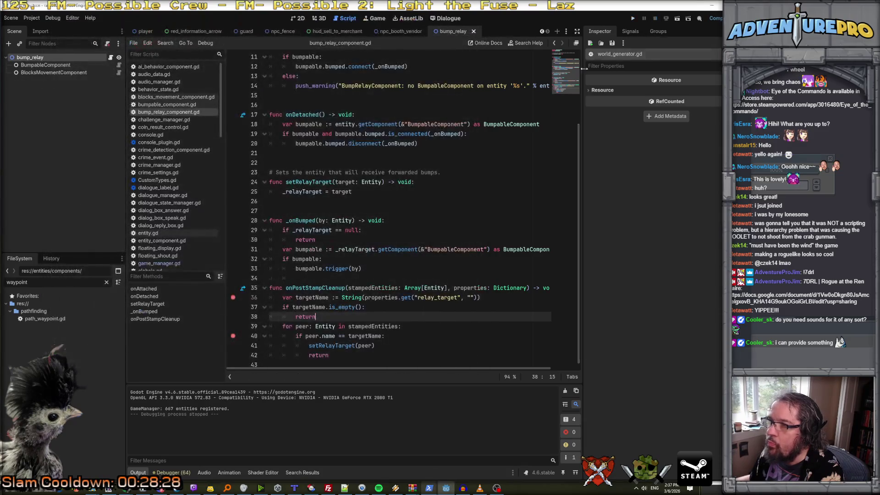
click(46, 65)
click(46, 58)
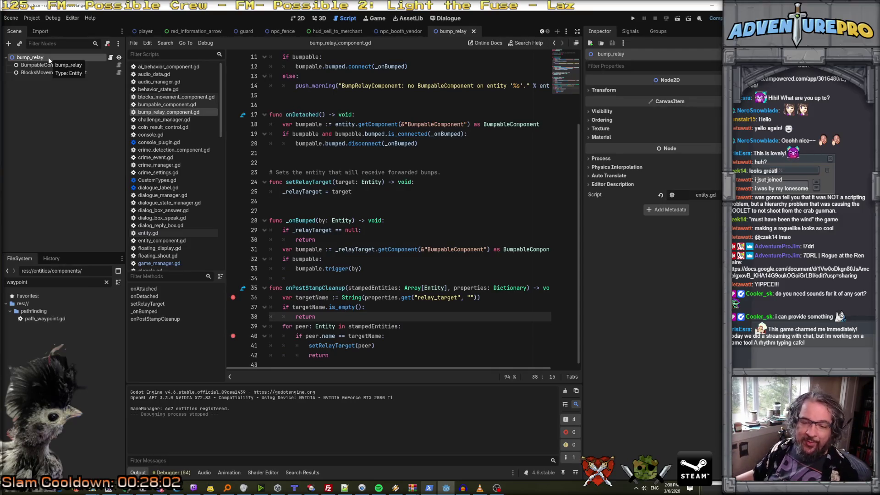
Search the whole project for onPostStampCleanup from its function signature.
click(481, 182)
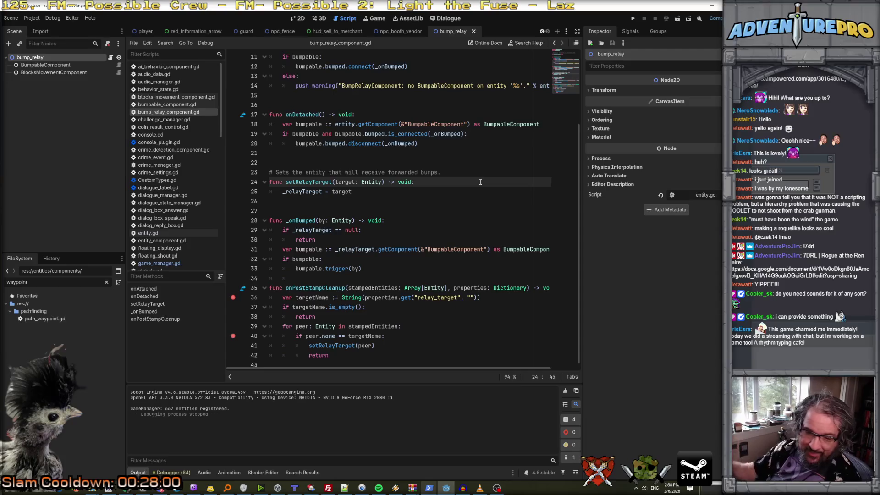
scroll(447, 180, down, 1)
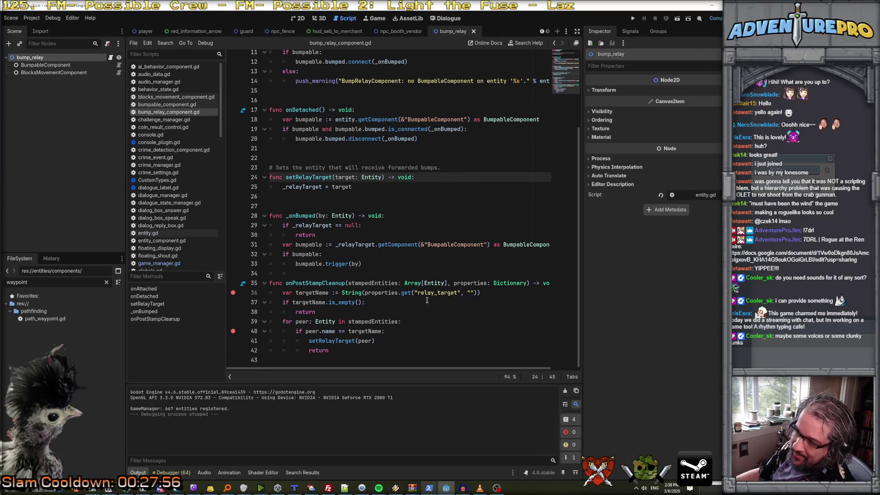
click(461, 292)
key(Up)
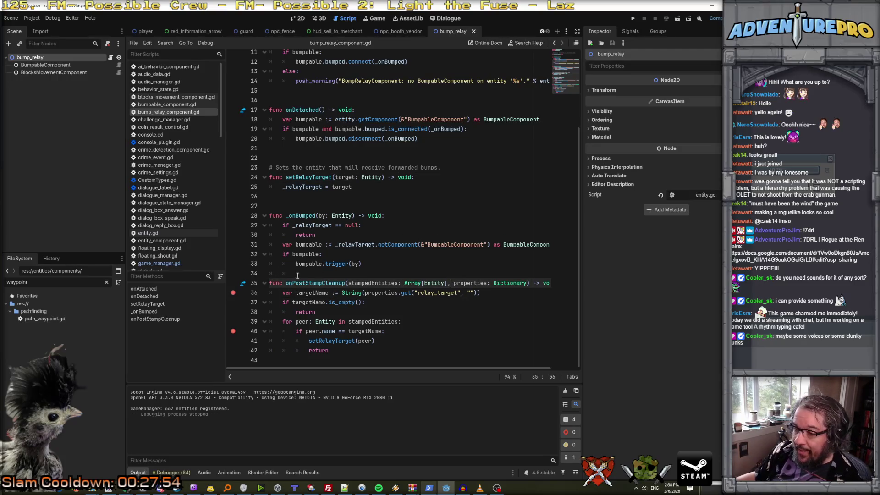
double_click(307, 283)
key(ctrl+shift+f)
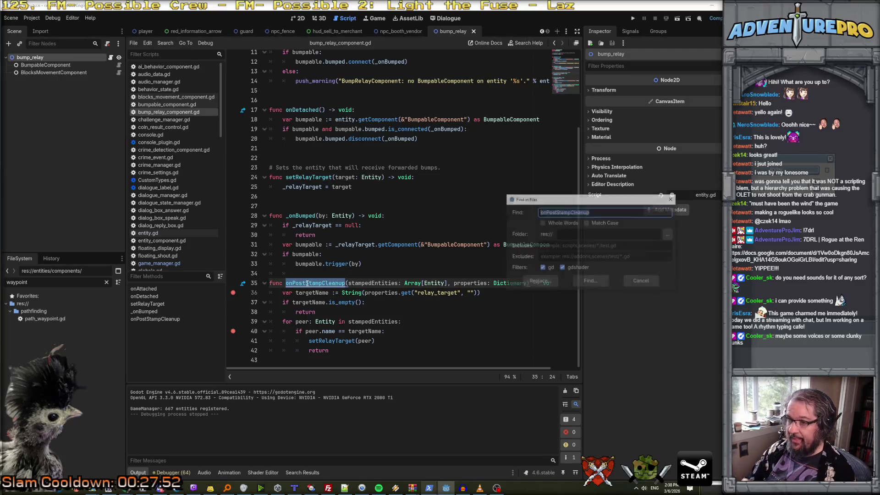
click(589, 283)
Set a breakpoint on entity.gd line 115 and launch the game under the debugger.
click(210, 439)
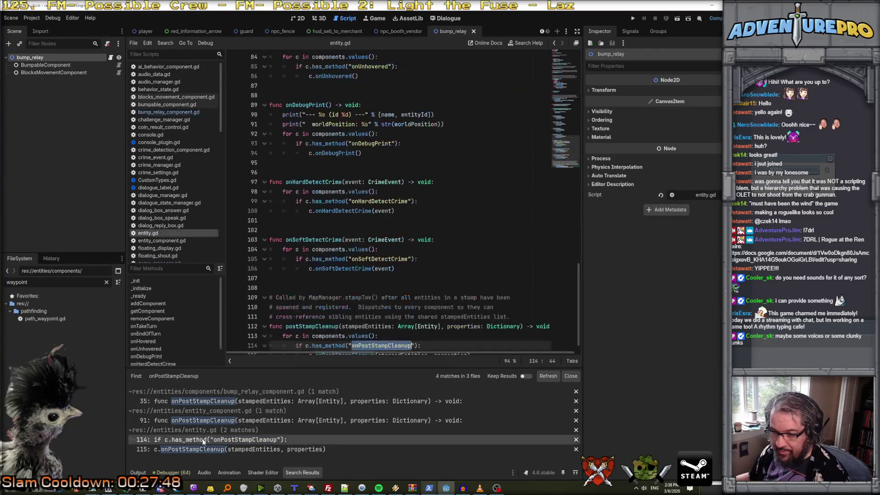
scroll(317, 323, down, 1)
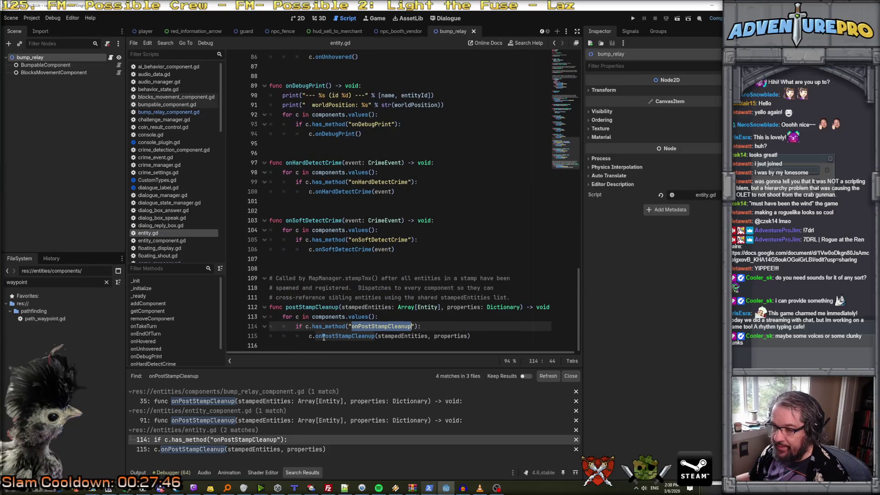
click(323, 337)
click(313, 337)
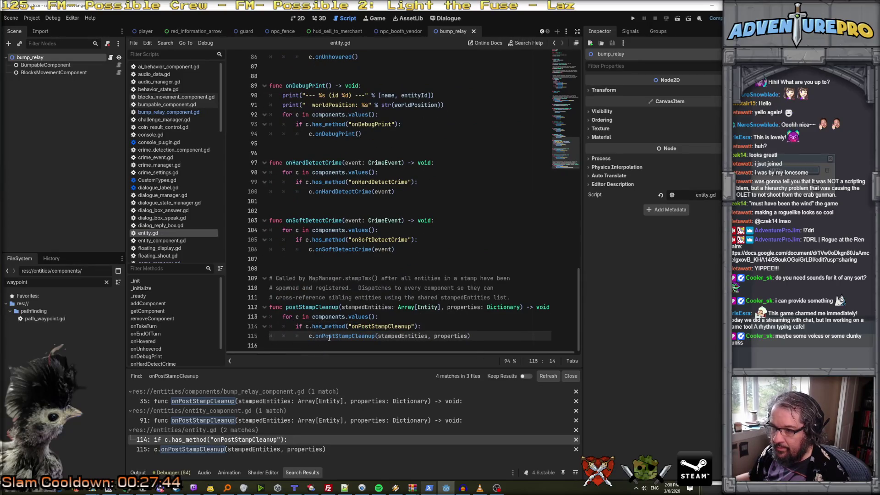
click(235, 337)
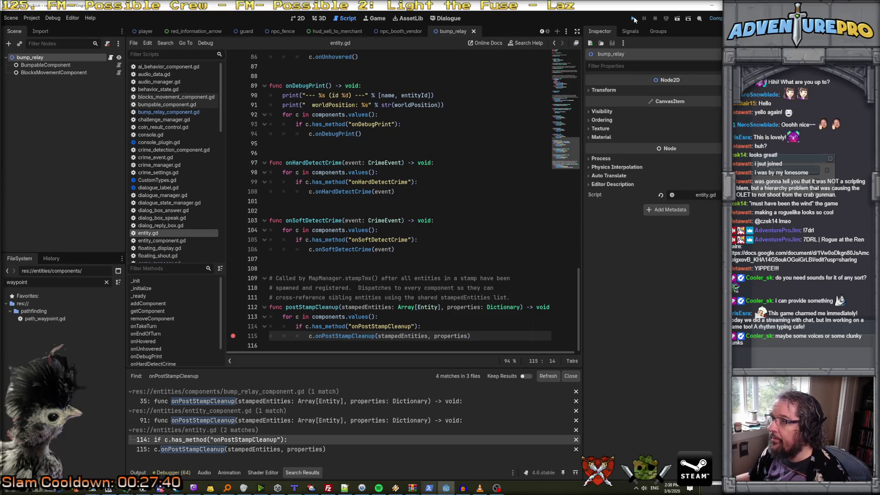
click(634, 19)
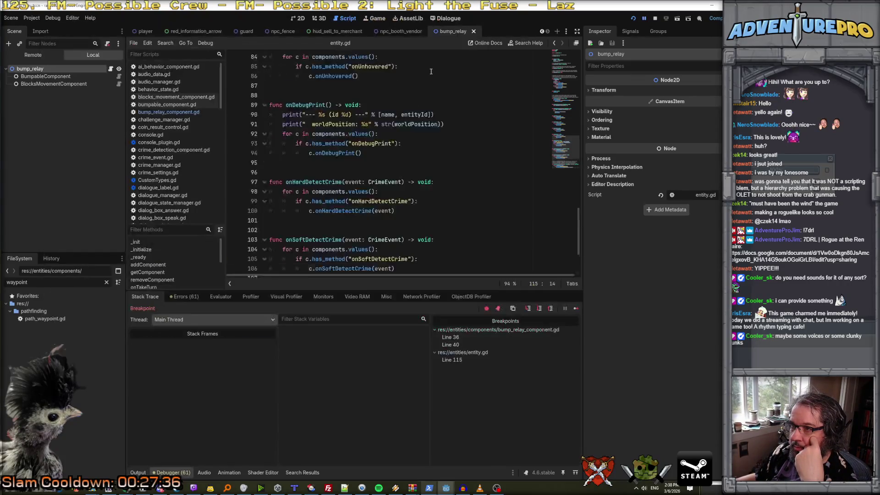
Inspect the map_manager.gd line 325 caller and the north gate stamping frame at line 263.
click(204, 350)
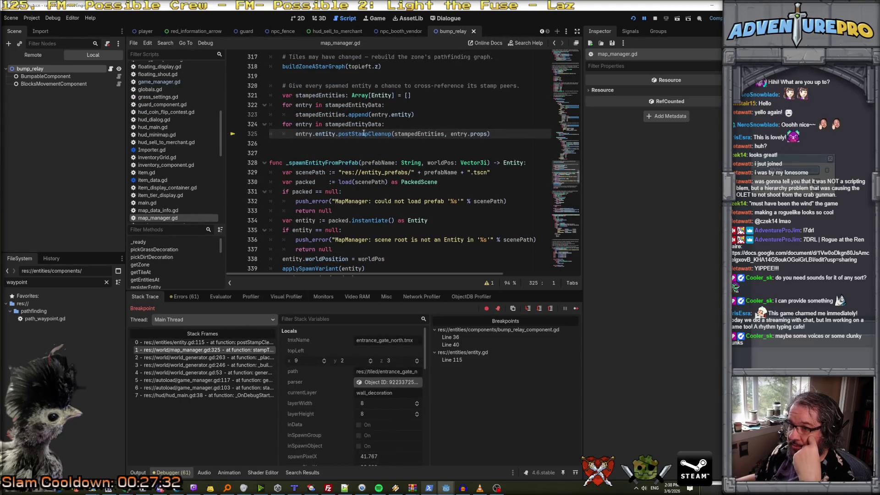
mouse_move(306, 123)
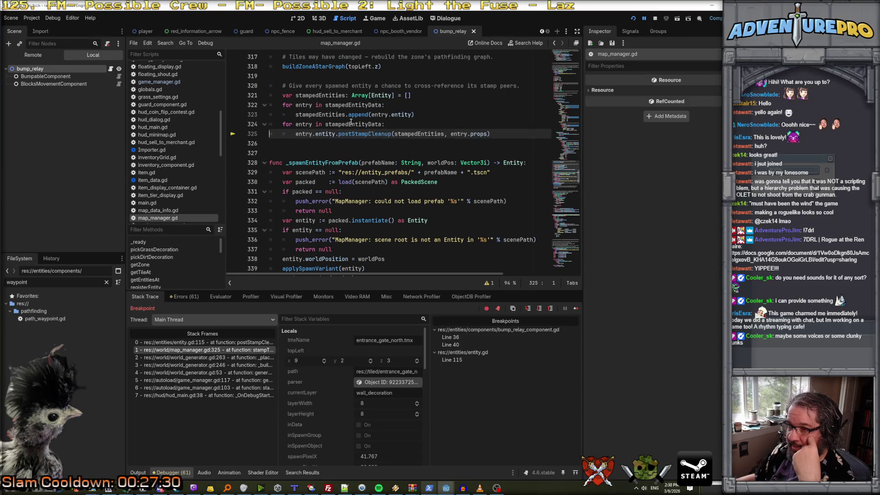
mouse_move(351, 122)
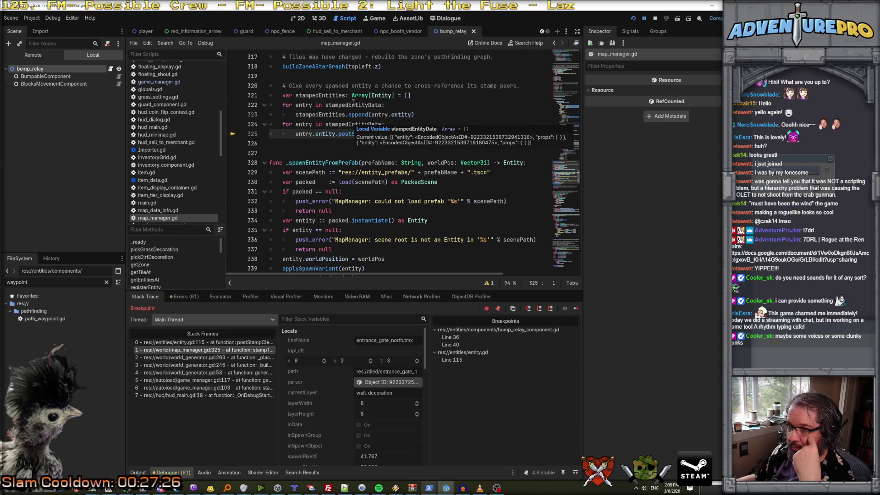
click(248, 357)
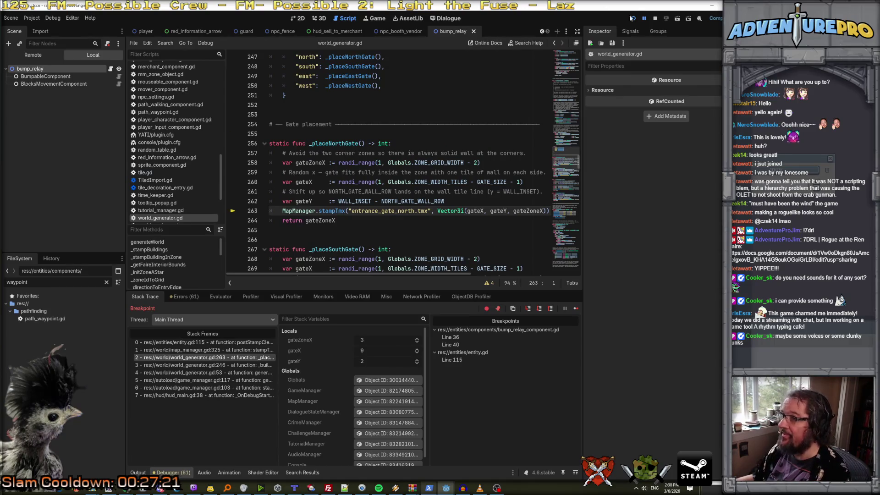
Continue two breakpoint hits, then trace frames from game_manager.gd:117 to the east gate stamping at line 287.
click(645, 19)
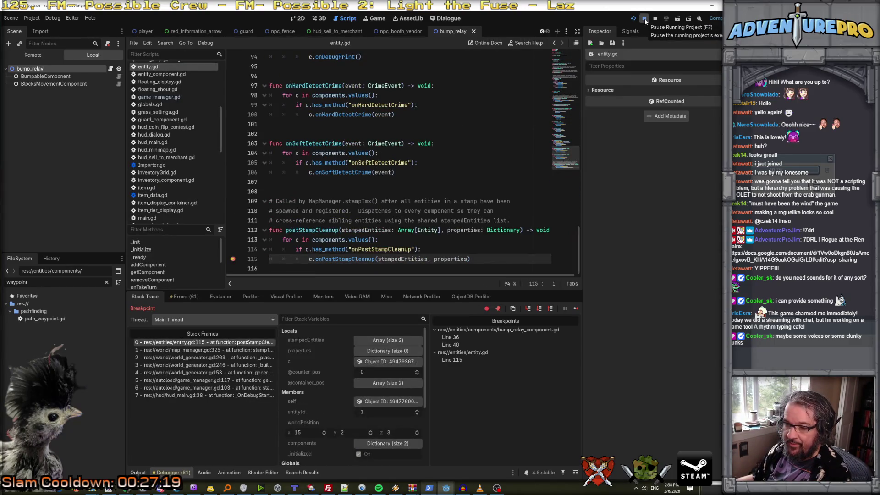
click(645, 19)
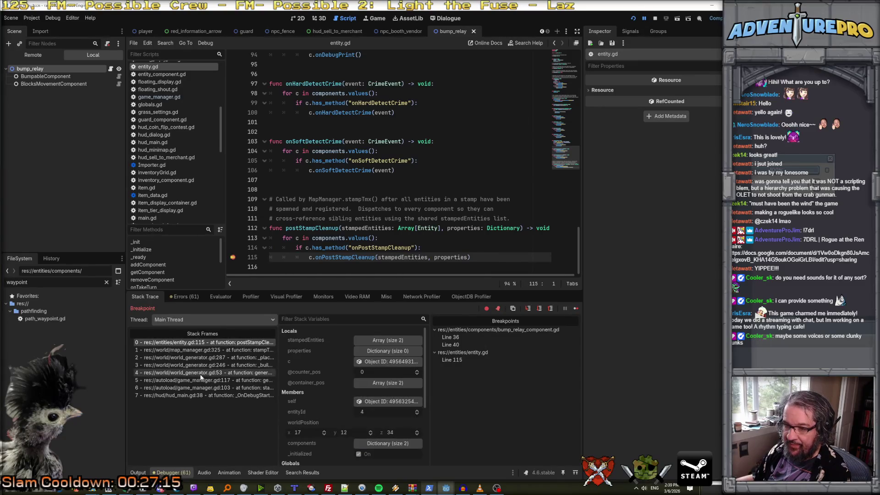
click(207, 381)
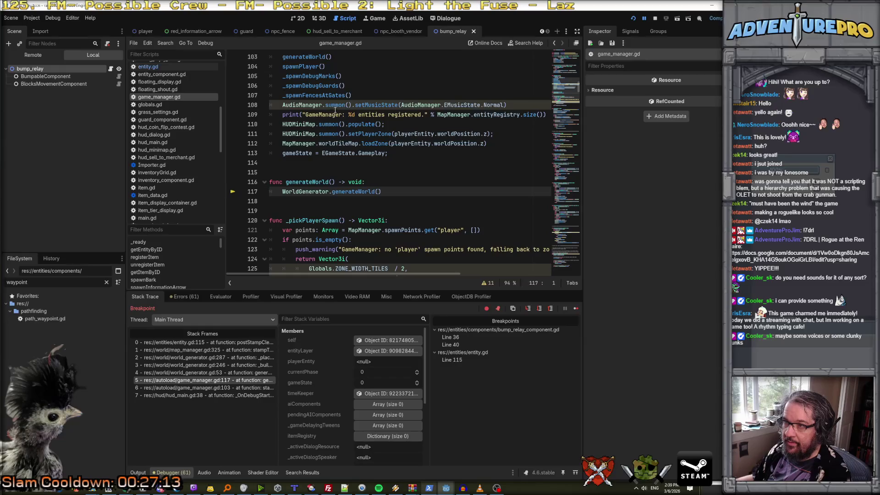
click(206, 373)
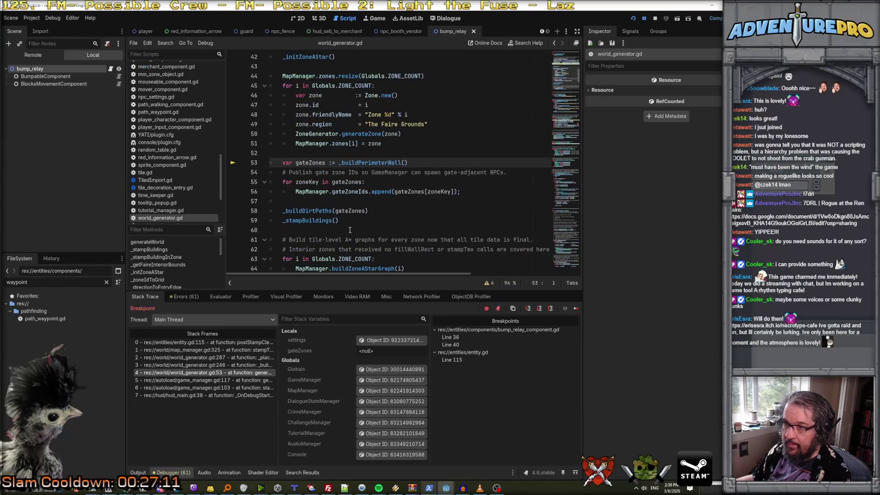
click(235, 343)
click(246, 350)
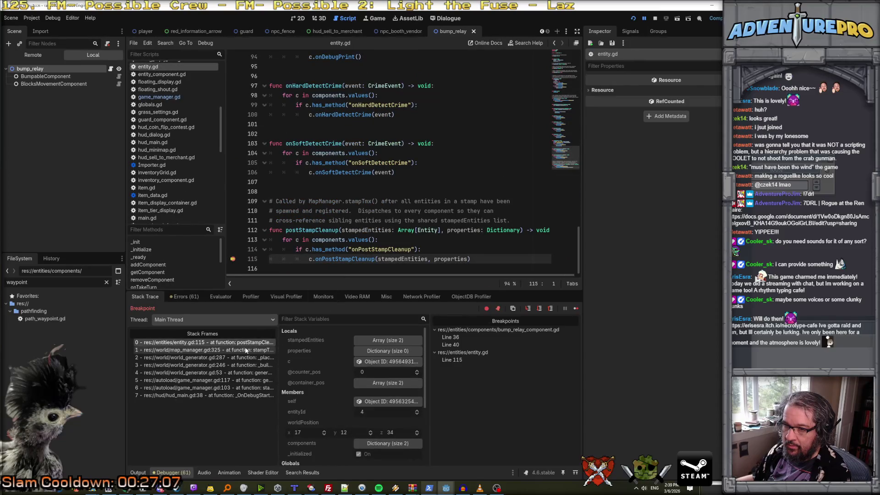
click(240, 358)
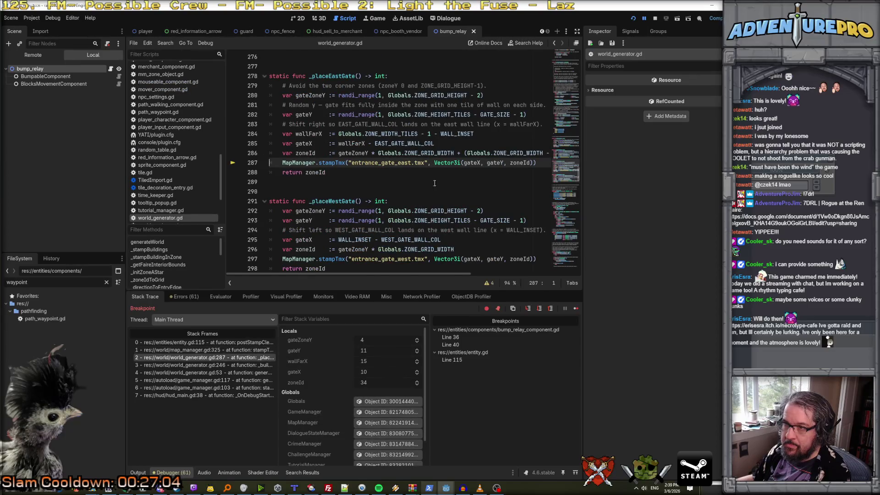
Continue past two more hits and trace map_manager.gd:325 back to world_generator.gd line 86.
click(644, 18)
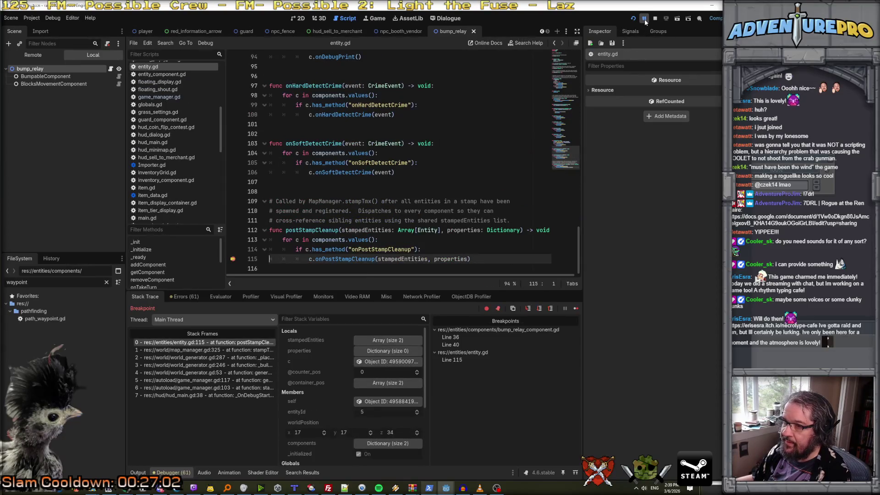
click(644, 19)
click(208, 351)
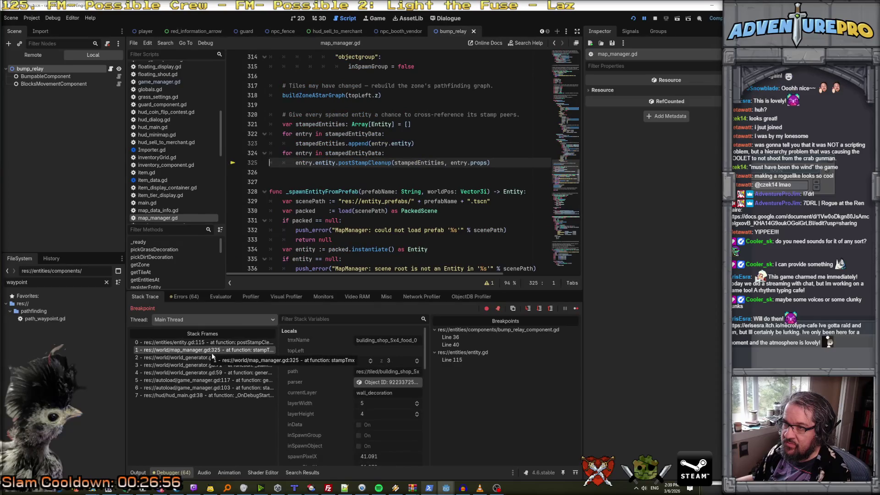
click(215, 358)
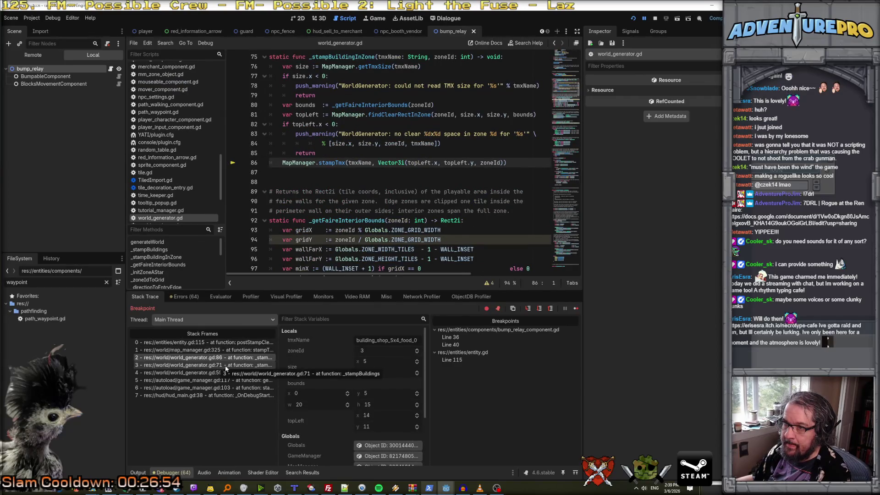